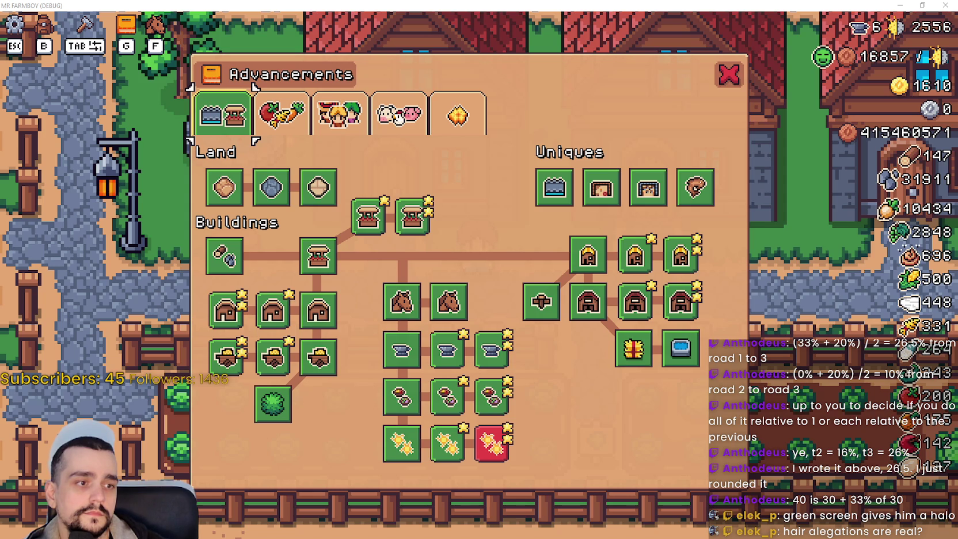
# Review the road tile upgrade, then browse the crop and worker upgrade pages in Advancements.
pyautogui.moveTo(278, 194)
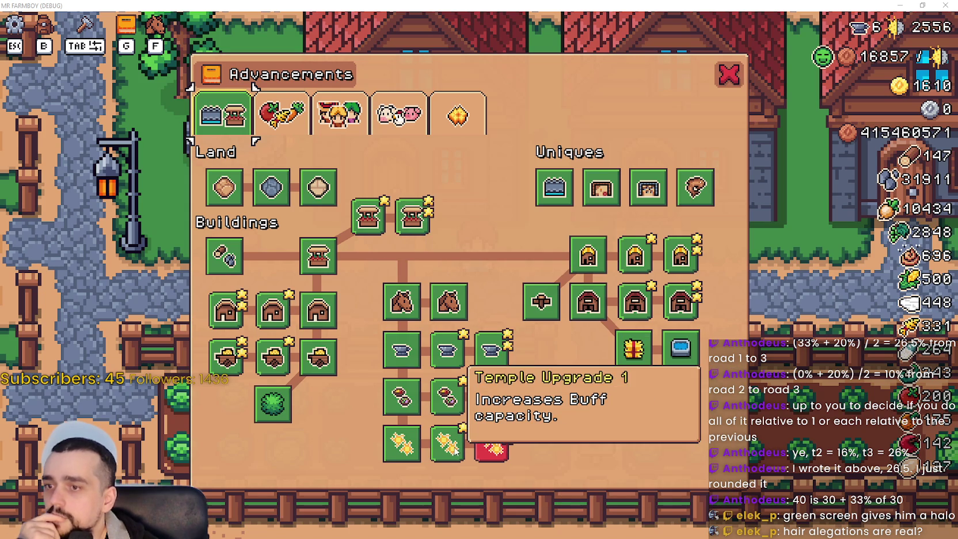
pyautogui.moveTo(545, 192)
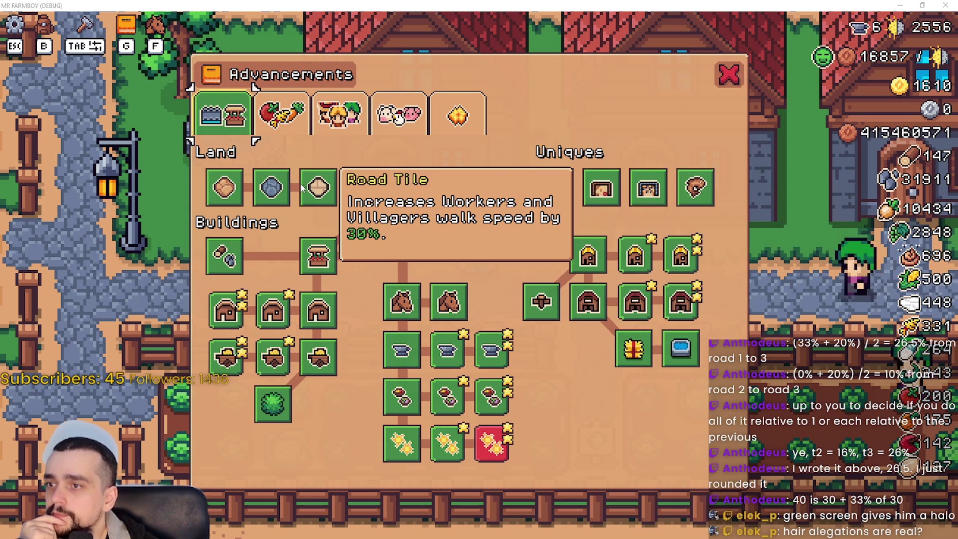
pyautogui.moveTo(316, 244)
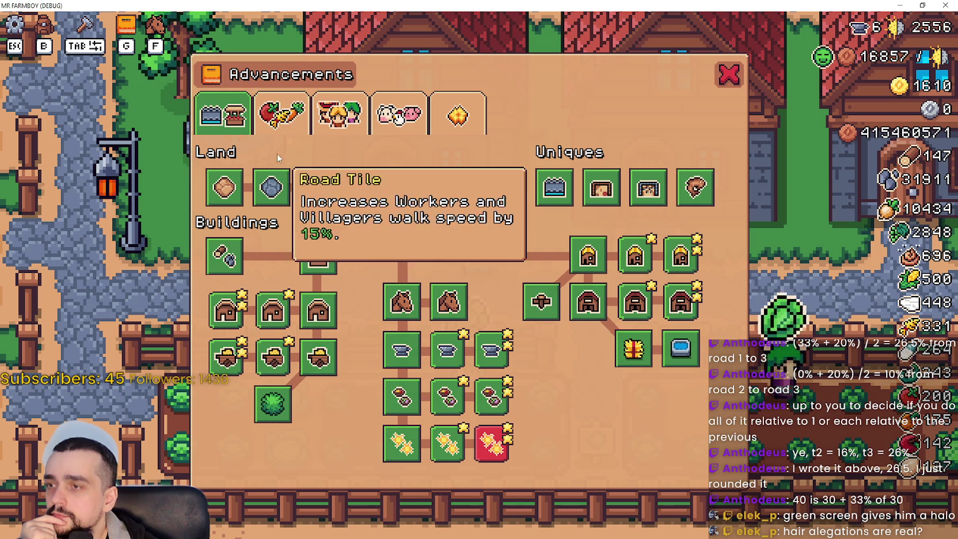
pyautogui.click(273, 121)
pyautogui.click(351, 118)
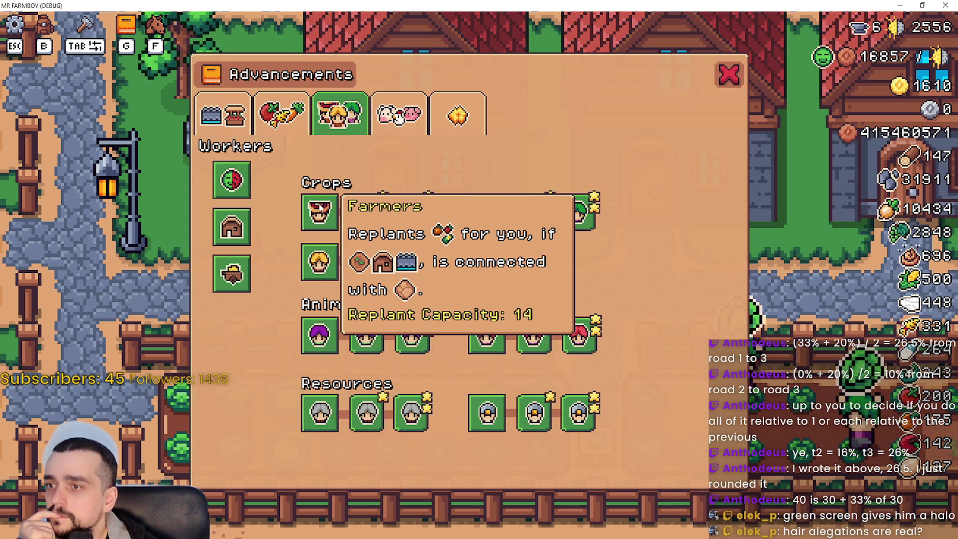
pyautogui.moveTo(310, 343)
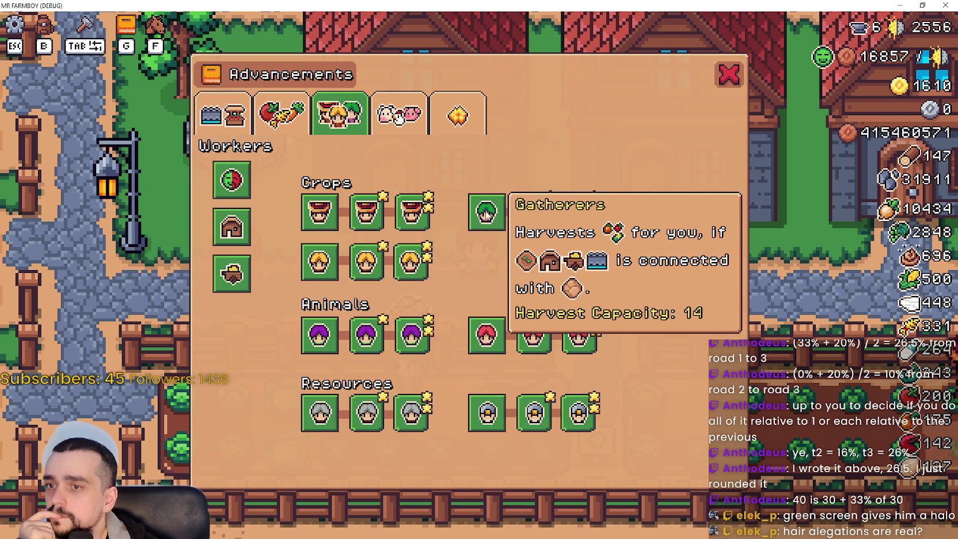
pyautogui.moveTo(474, 424)
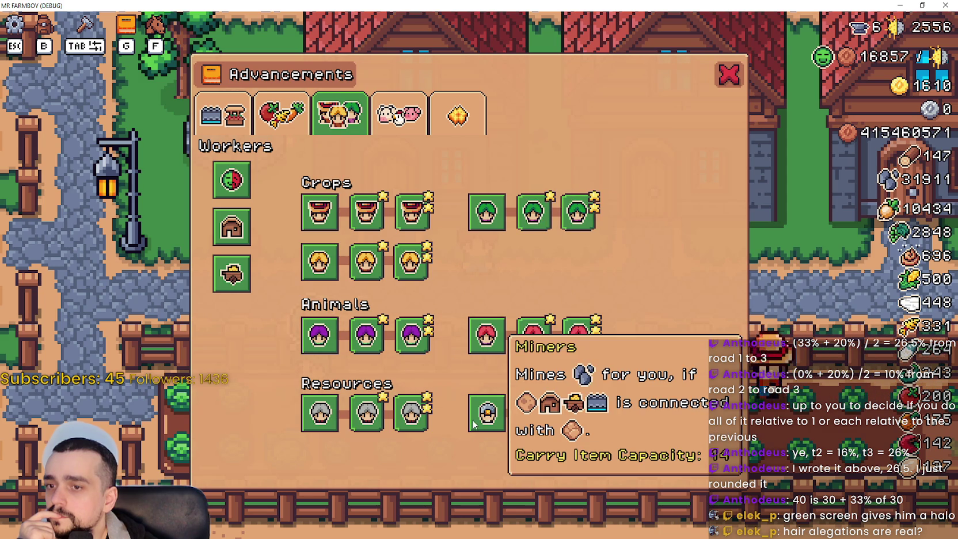
pyautogui.moveTo(487, 212)
# Revisit the crops and land upgrade pages, then close the Advancements overview.
pyautogui.click(297, 119)
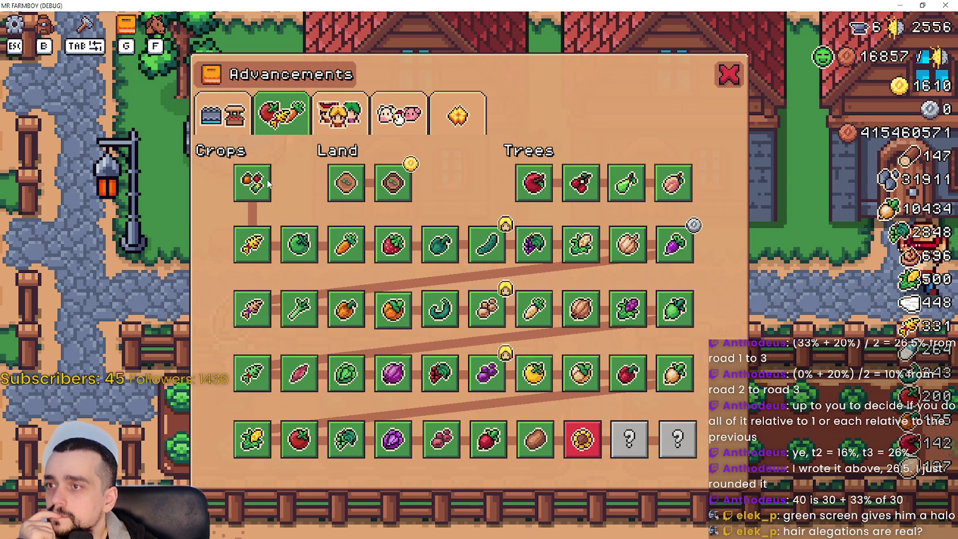
pyautogui.click(246, 126)
pyautogui.moveTo(316, 184)
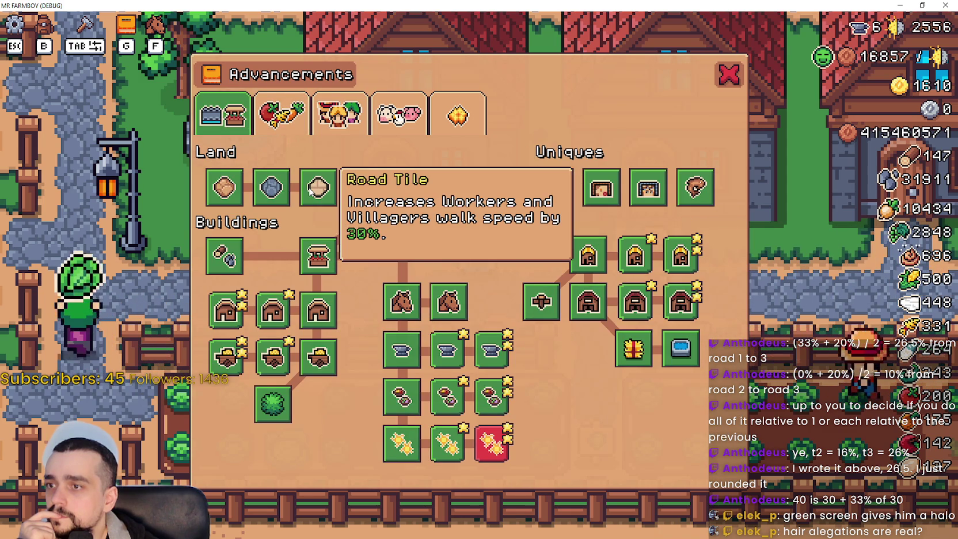
pyautogui.moveTo(268, 188)
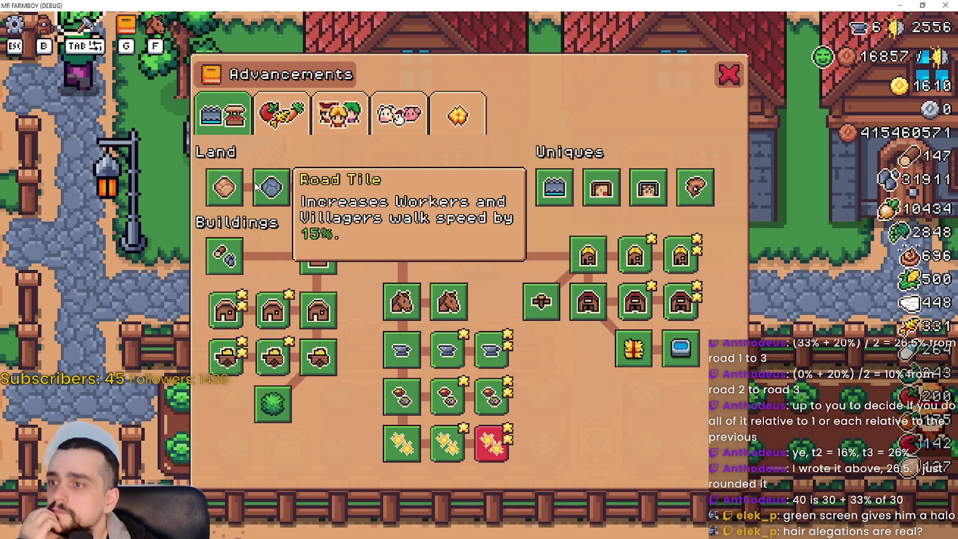
pyautogui.moveTo(331, 370)
pyautogui.click(726, 75)
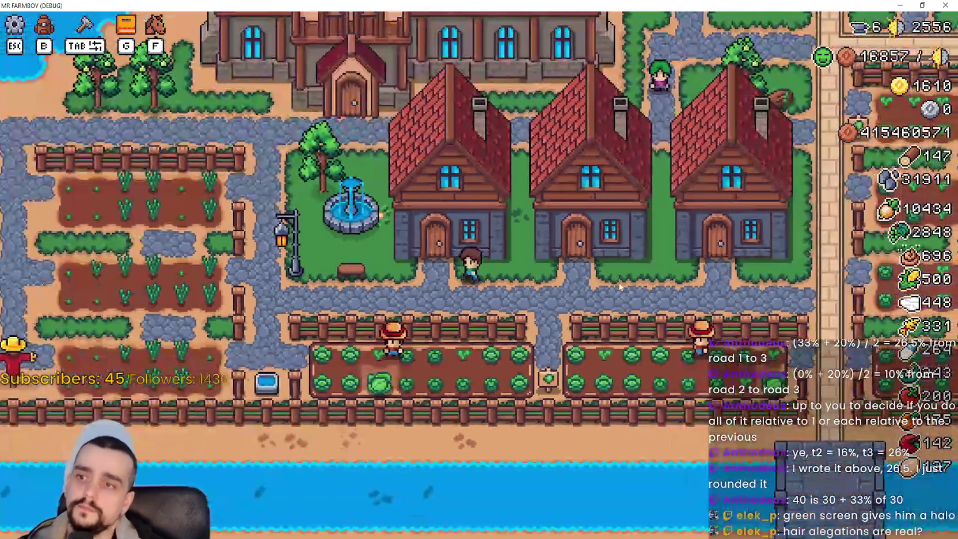
pyautogui.click(637, 295)
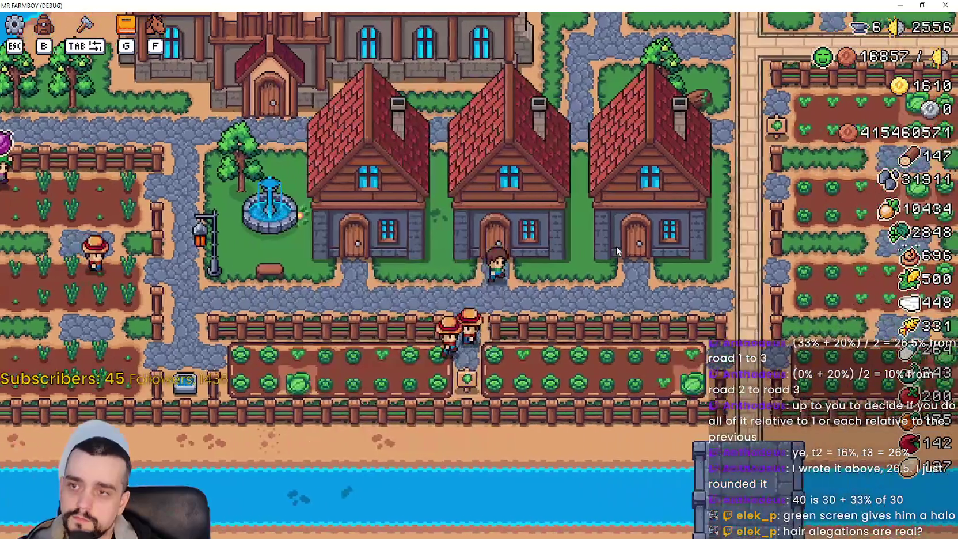
pyautogui.press('Escape')
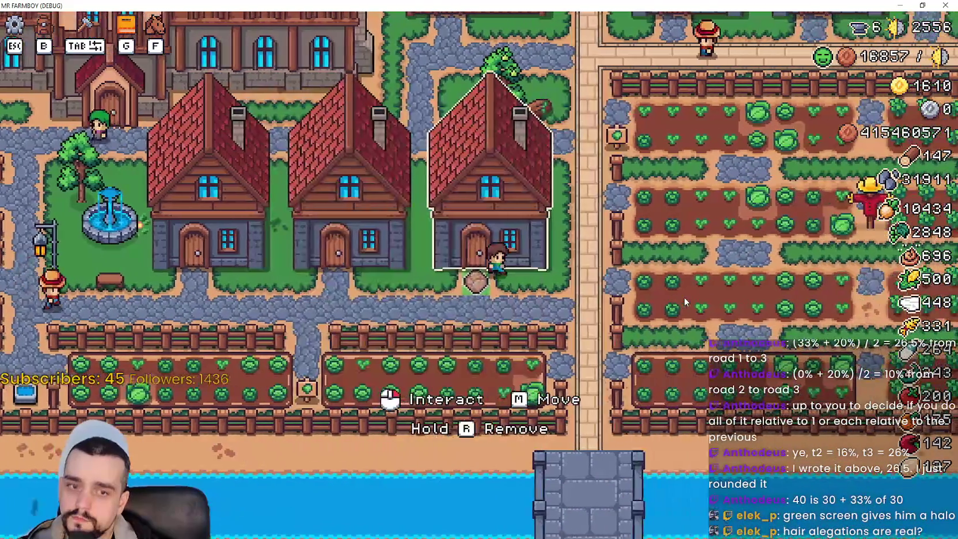
pyautogui.press('Tab')
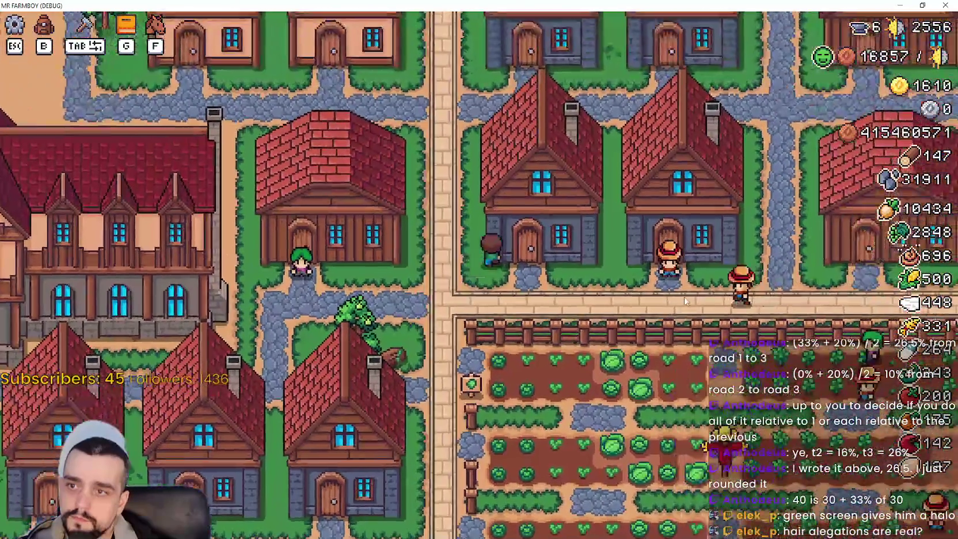
pyautogui.press('Tab')
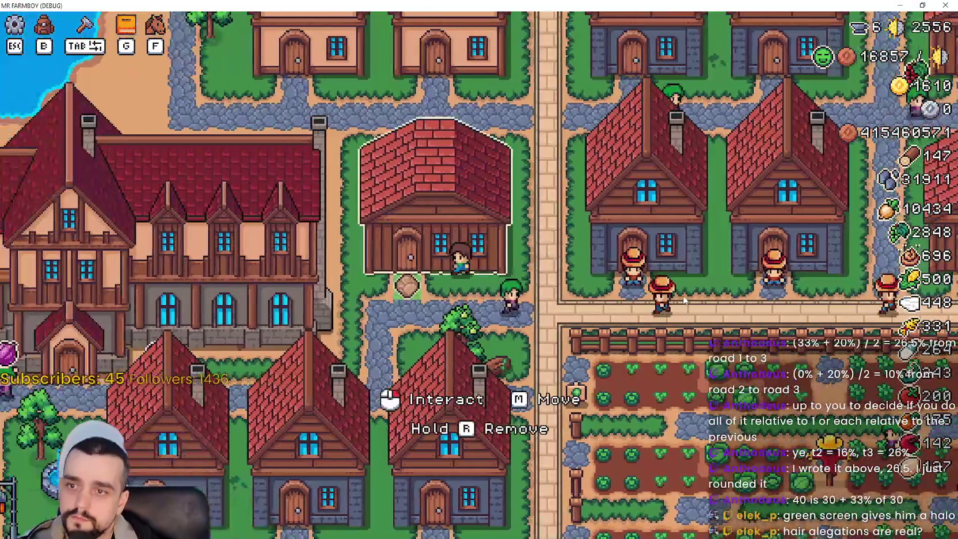
pyautogui.press('g')
pyautogui.press('Escape')
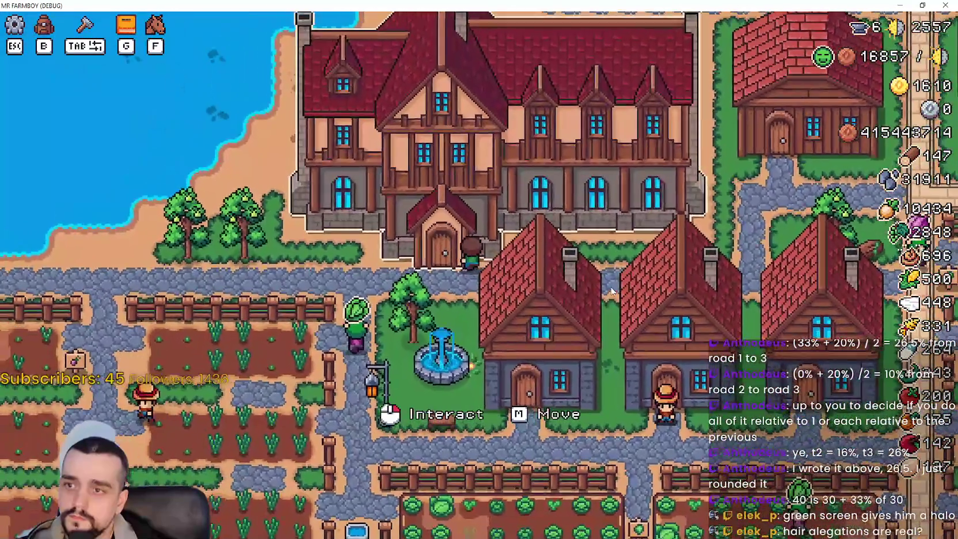
pyautogui.click(611, 291)
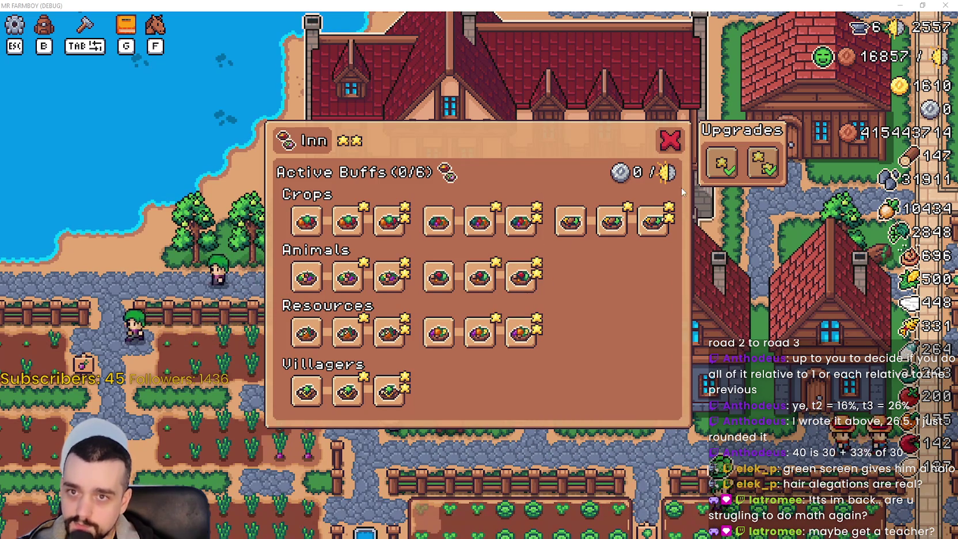
pyautogui.click(675, 145)
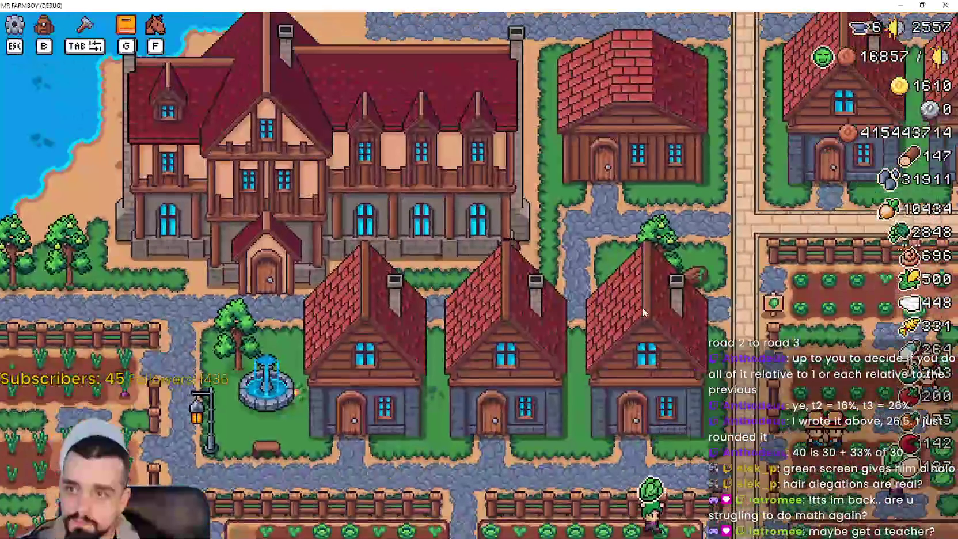
# Walk north past the houses, briefly checking a house's workers and beds panel.
pyautogui.press('w')
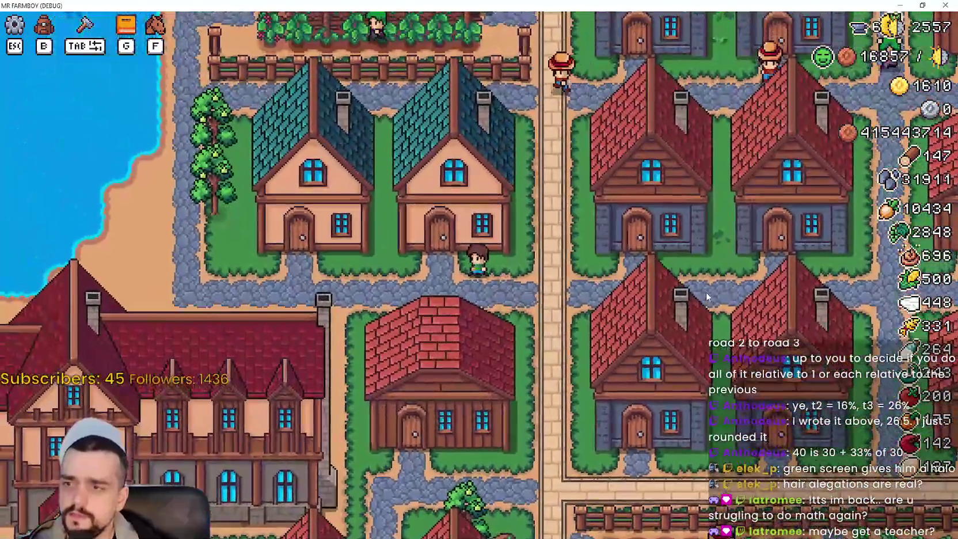
pyautogui.click(706, 292)
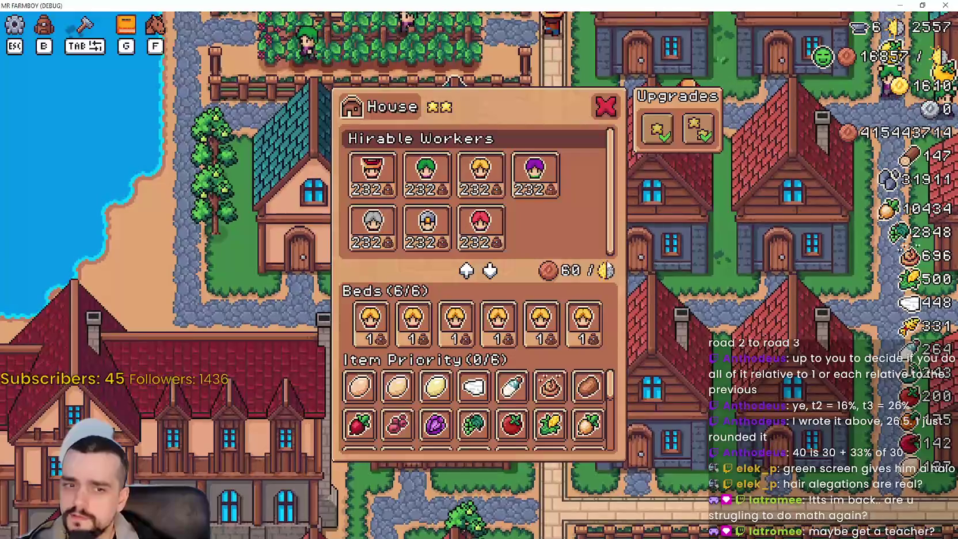
pyautogui.press('Tab')
pyautogui.press('Tab')
pyautogui.press('w')
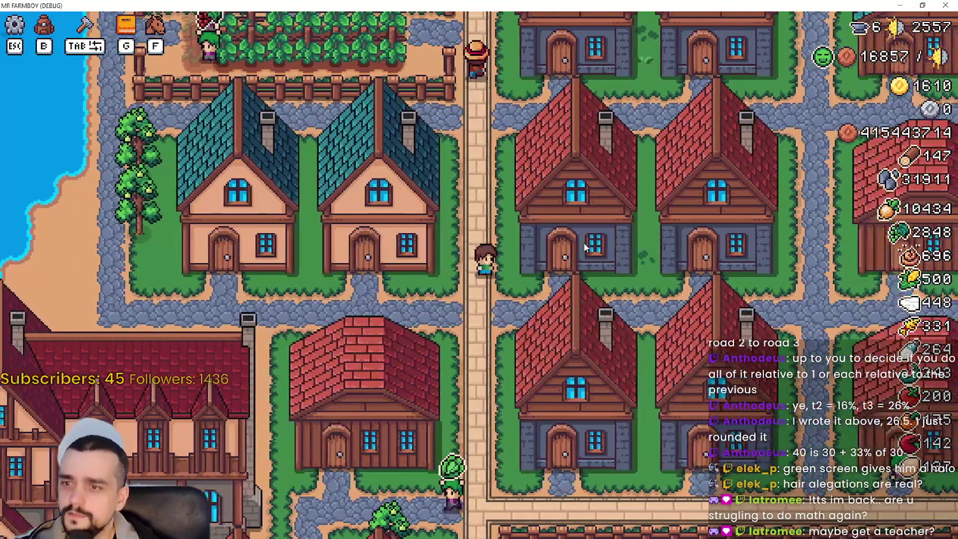
pyautogui.press('w')
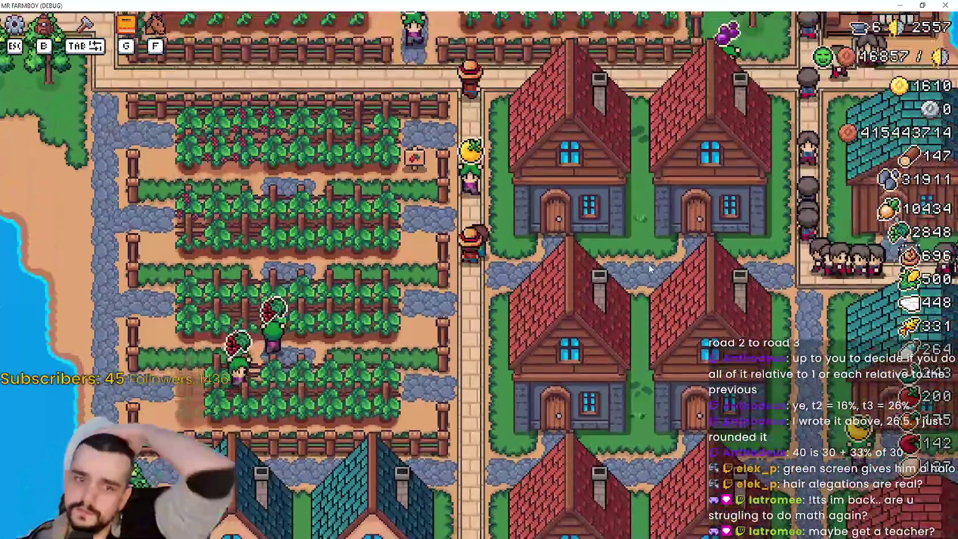
pyautogui.press('w')
pyautogui.press('d')
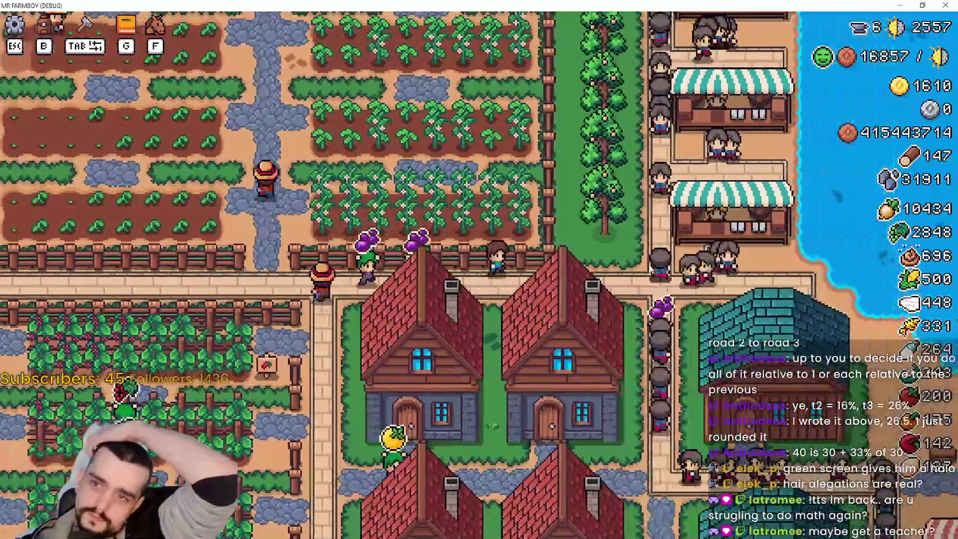
# Continue past the church to the market beach, glancing at the stats page on the way.
pyautogui.press('w')
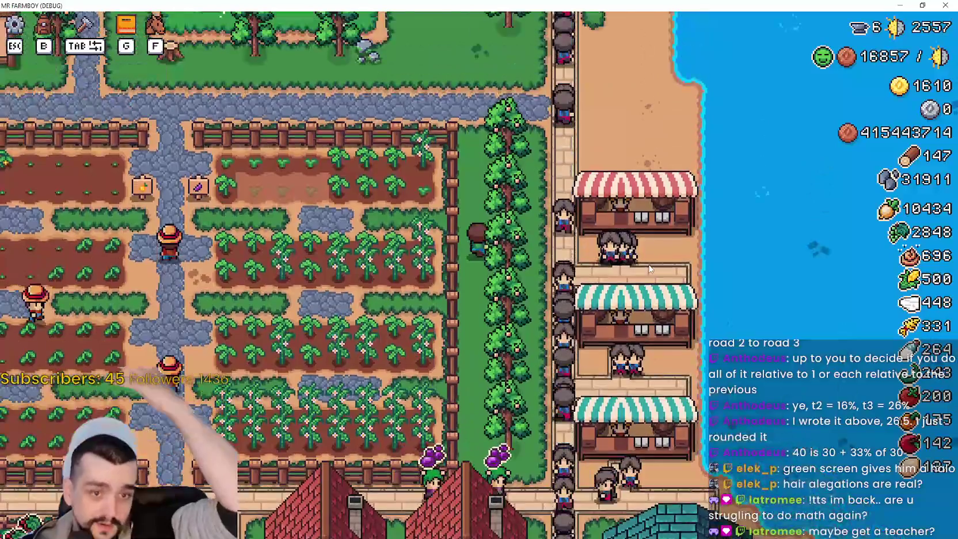
pyautogui.press('w')
pyautogui.press('d')
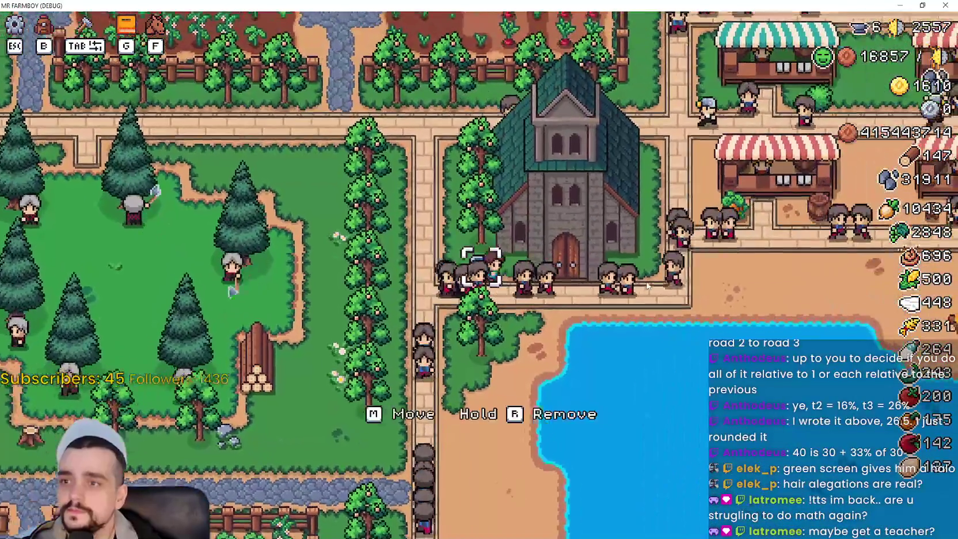
pyautogui.press('d')
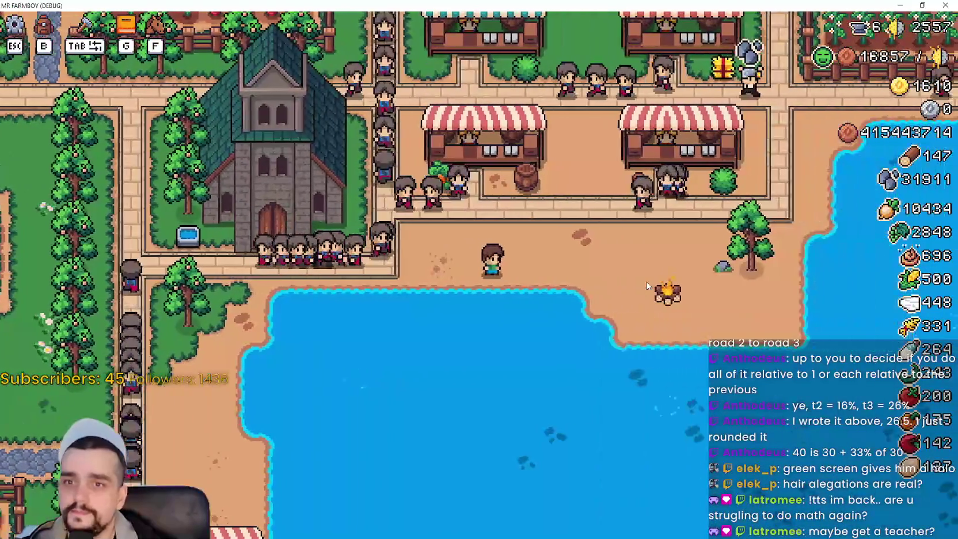
pyautogui.press('b')
pyautogui.press('Tab')
pyautogui.press('b')
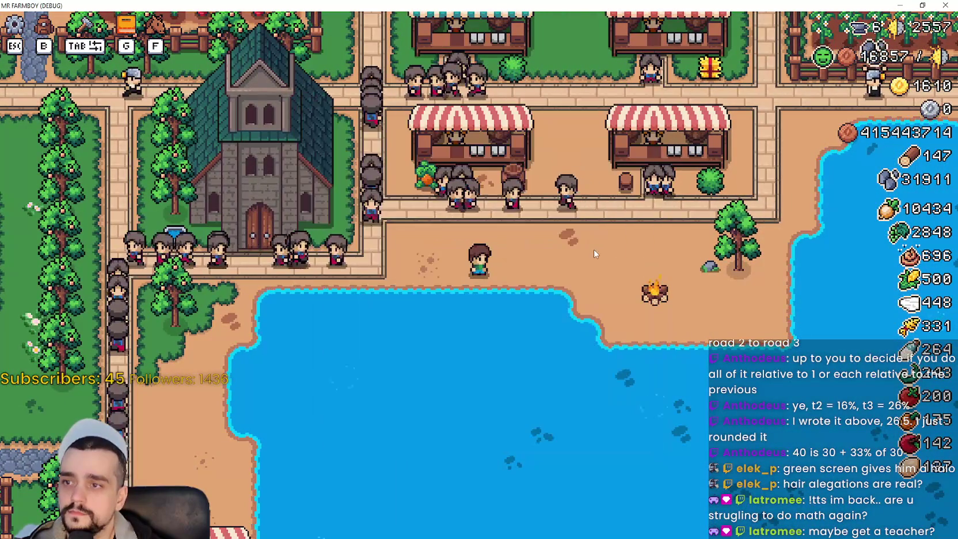
pyautogui.press('d')
pyautogui.press('d')
pyautogui.press('Tab')
pyautogui.press('Tab')
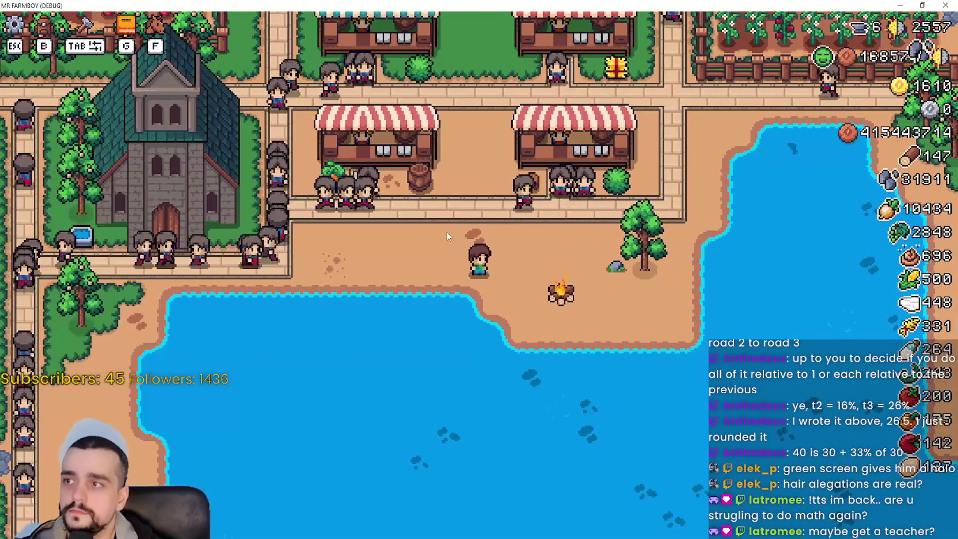
# Glance at the inventory, then walk to the fruit trees and harvest the ripe fruit.
pyautogui.press('b')
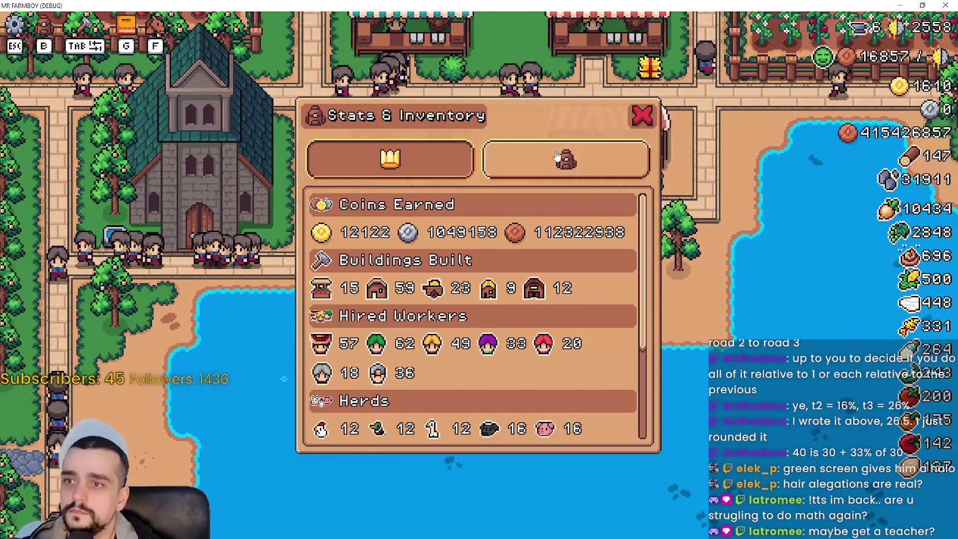
pyautogui.press('Tab')
pyautogui.press('a')
pyautogui.press('b')
pyautogui.press('d')
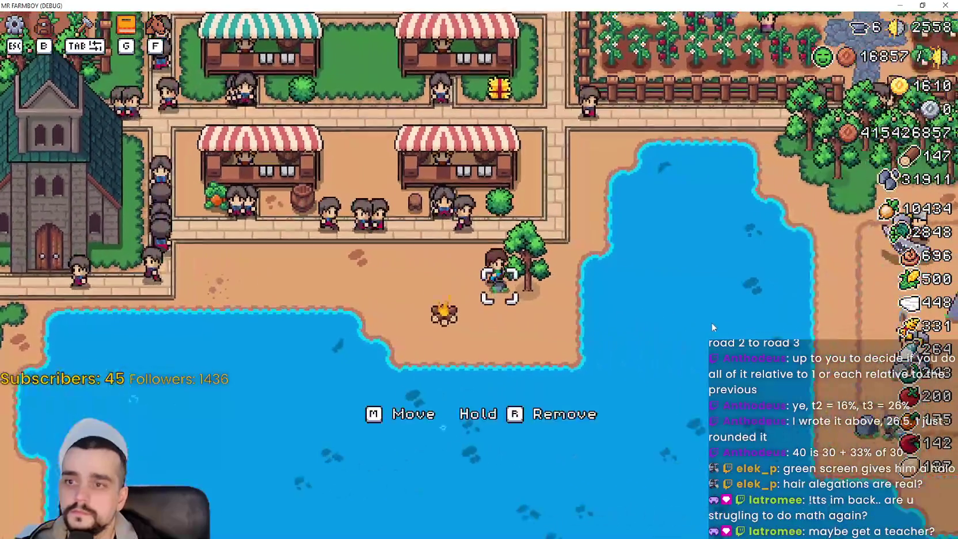
pyautogui.press('w')
pyautogui.press('d')
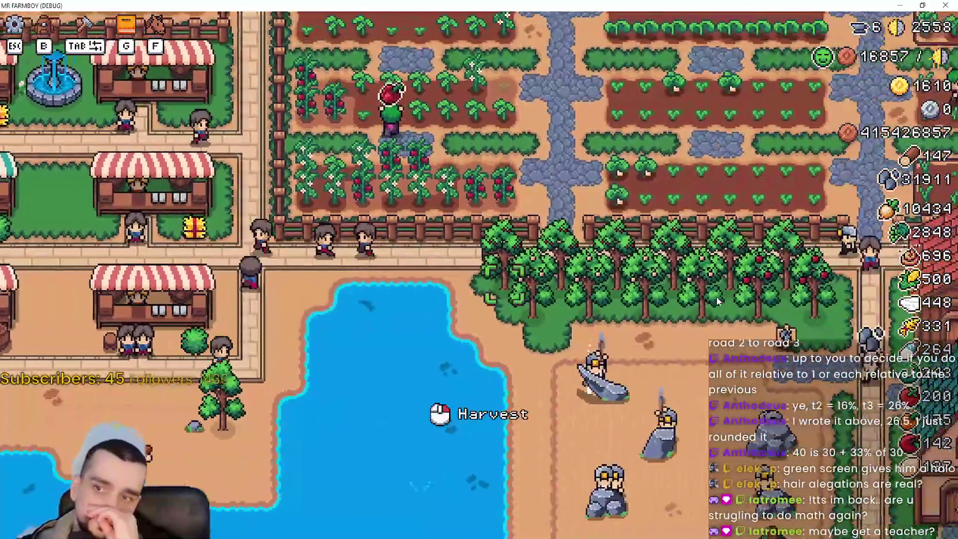
pyautogui.press('s')
pyautogui.press('d')
pyautogui.click(716, 295)
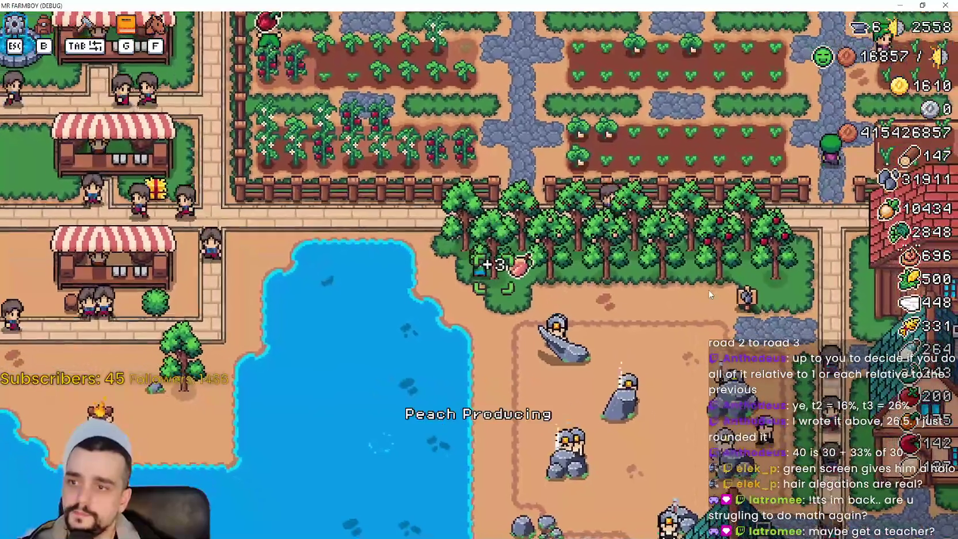
# Walk the farmer from the pond past the orchard and mines toward the village.
pyautogui.press('a')
pyautogui.press('w')
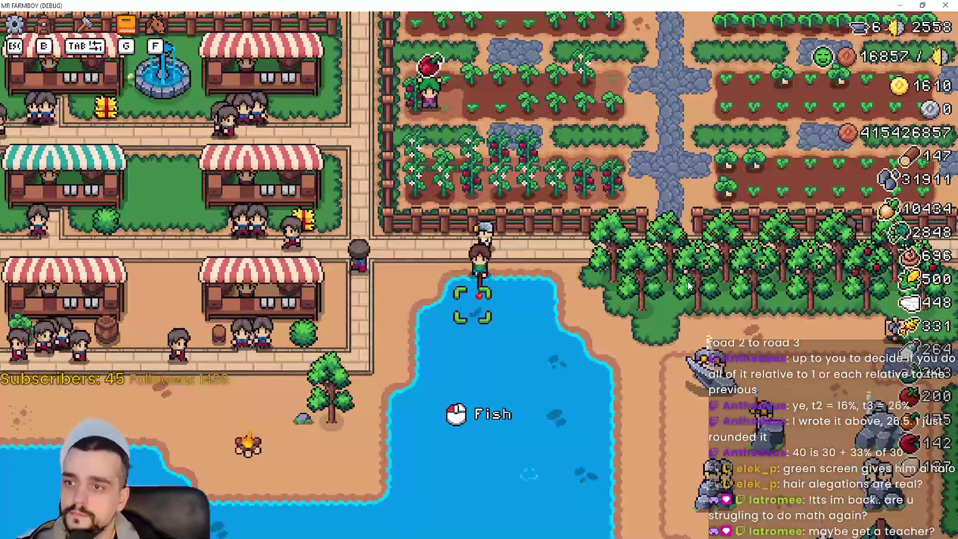
pyautogui.press('d')
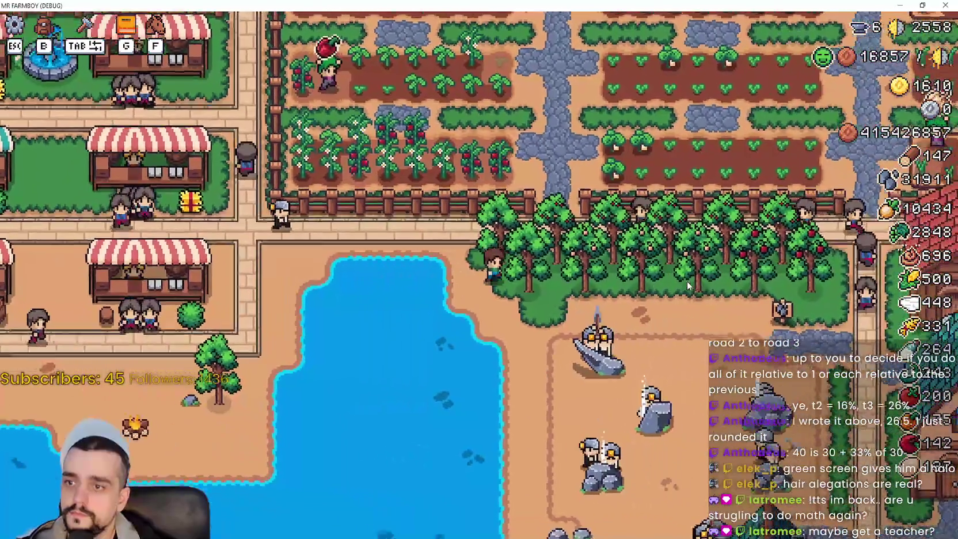
pyautogui.press('d')
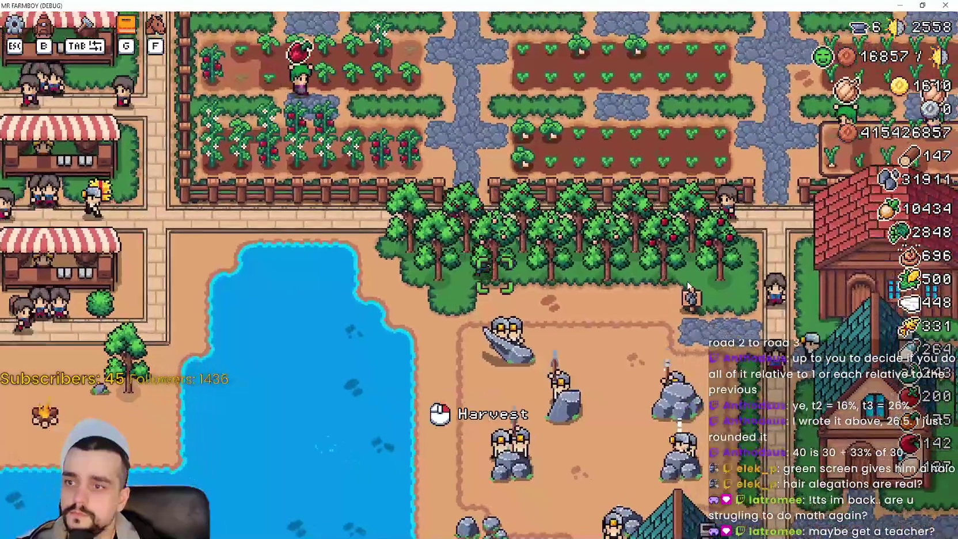
pyautogui.press('d')
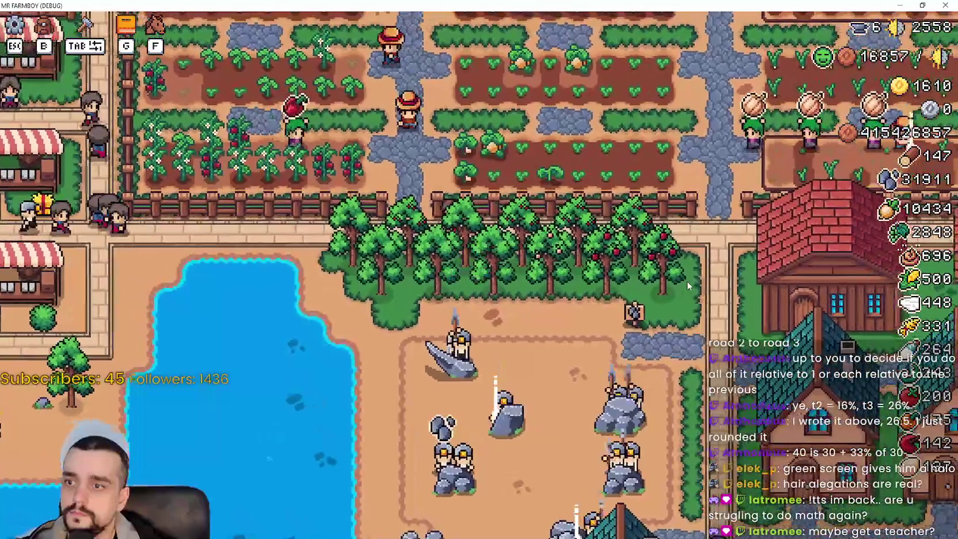
pyautogui.press('d')
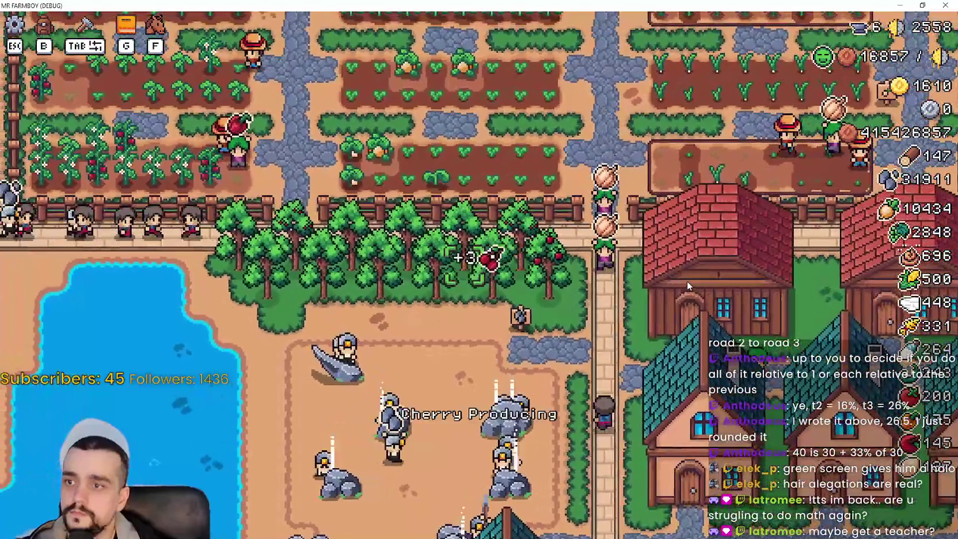
pyautogui.press('d')
pyautogui.press('s')
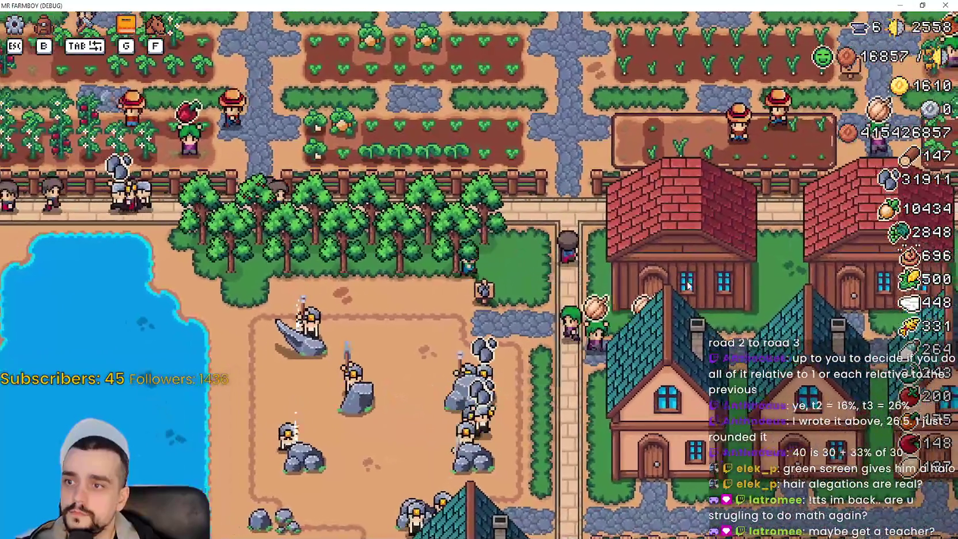
pyautogui.press('a')
pyautogui.press('s')
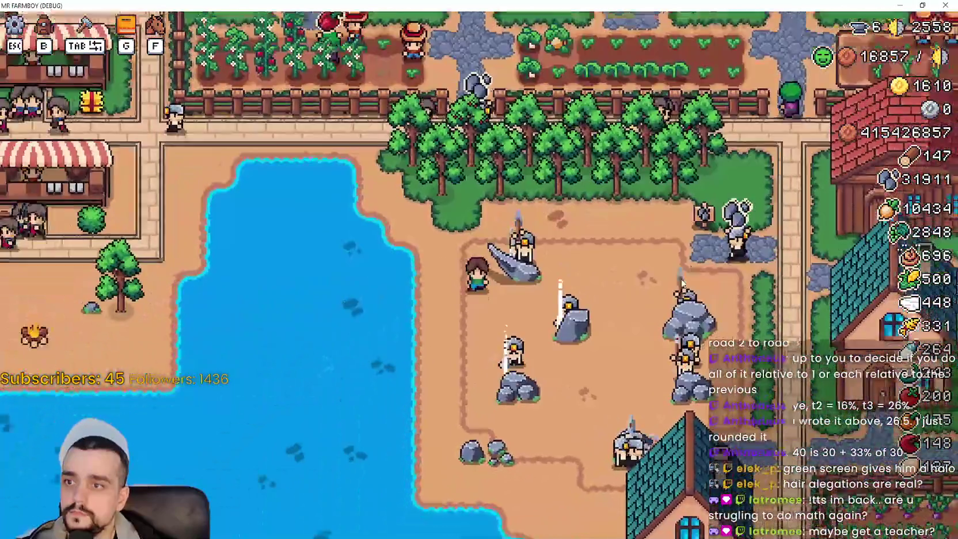
pyautogui.press('s')
pyautogui.press('d')
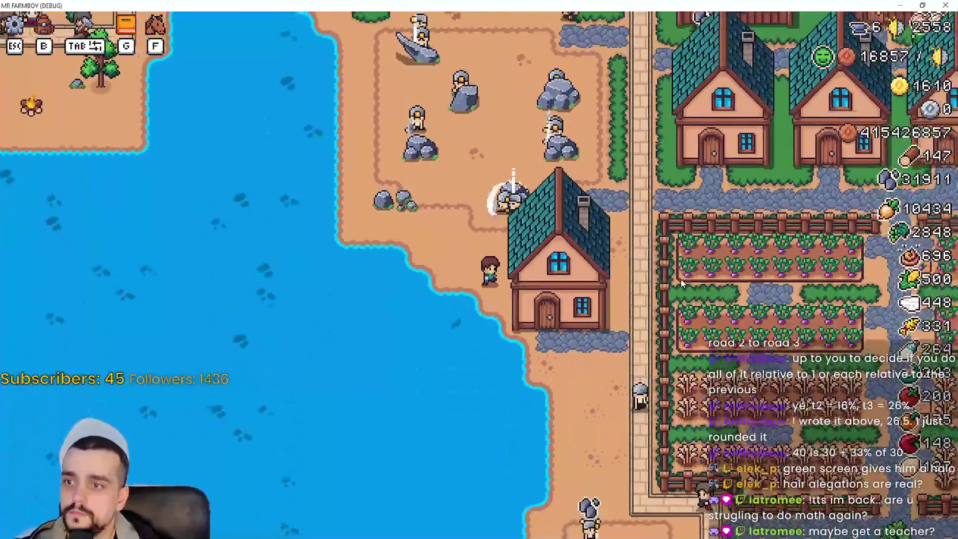
pyautogui.press('s')
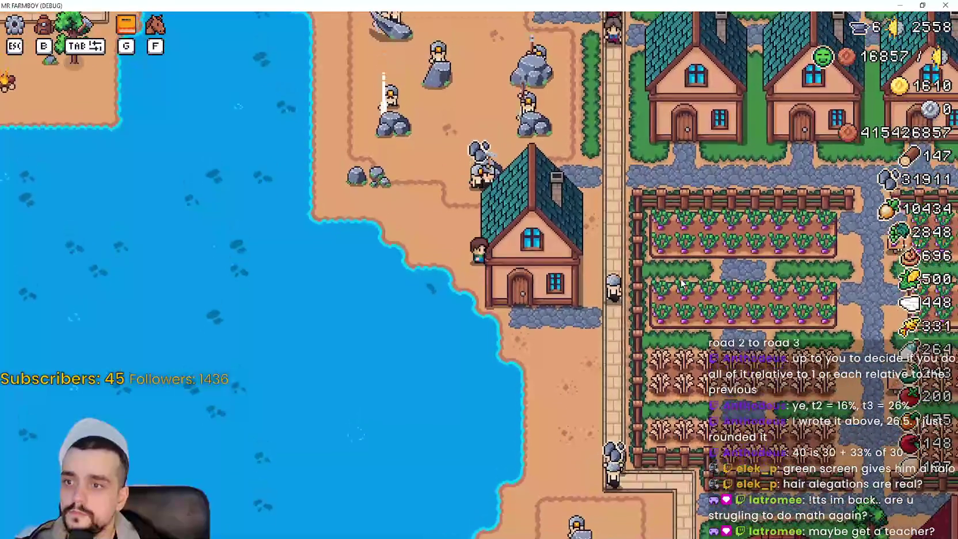
pyautogui.press('w')
pyautogui.press('d')
# Walk south to the crowded market stalls, then west and up to a house.
pyautogui.press('s')
pyautogui.press('d')
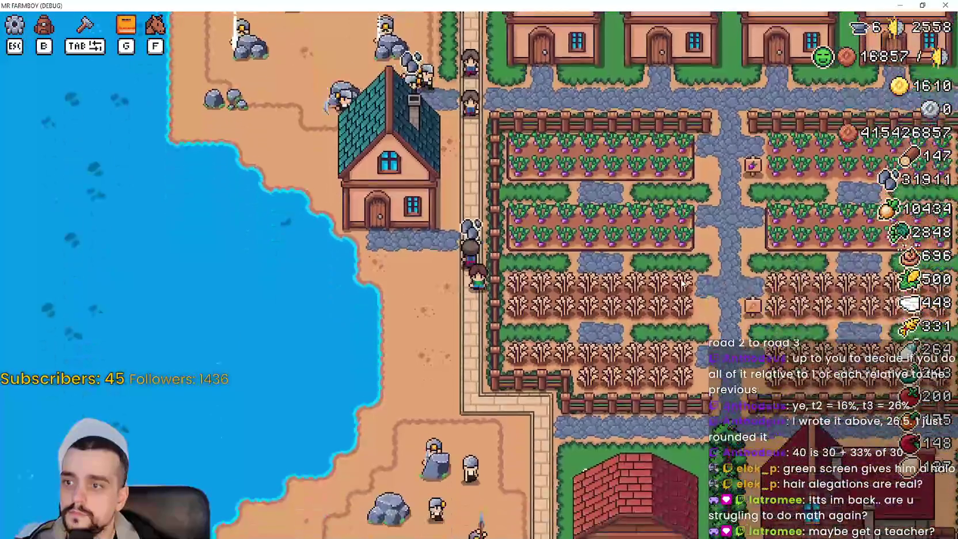
pyautogui.press('s')
pyautogui.press('a')
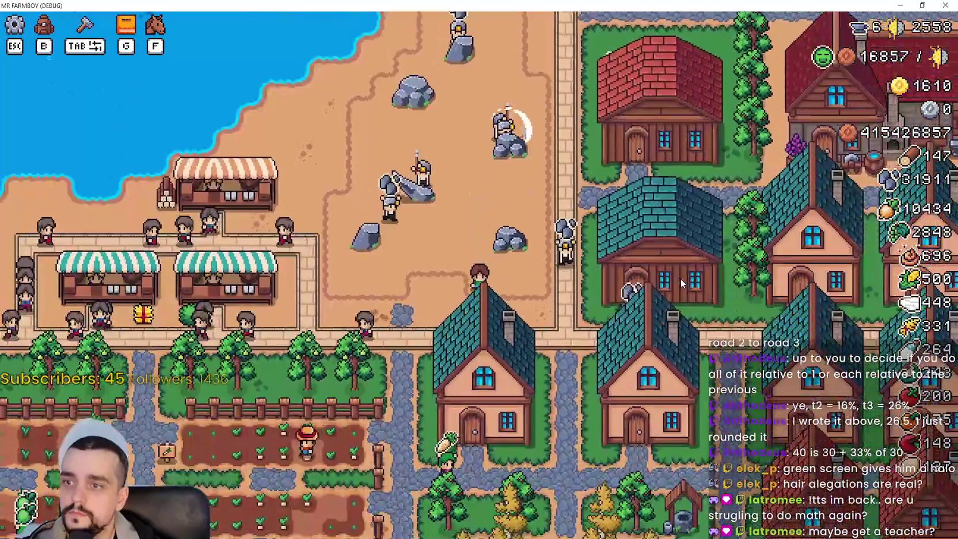
pyautogui.press('s')
pyautogui.press('a')
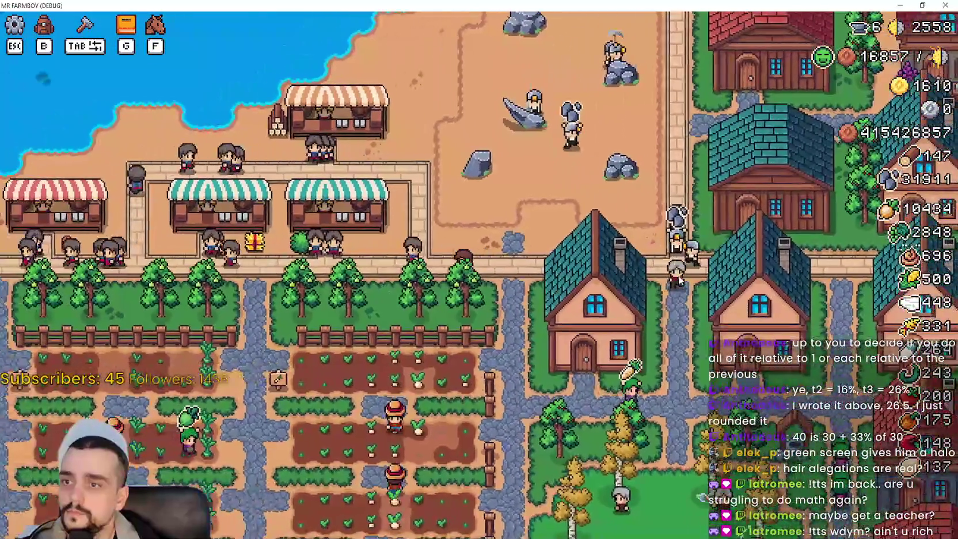
pyautogui.press('a')
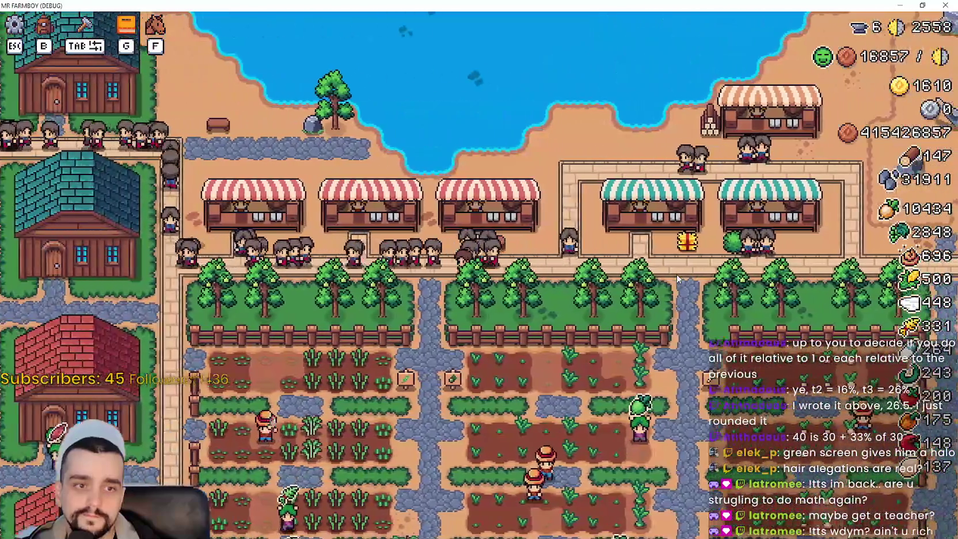
pyautogui.press('a')
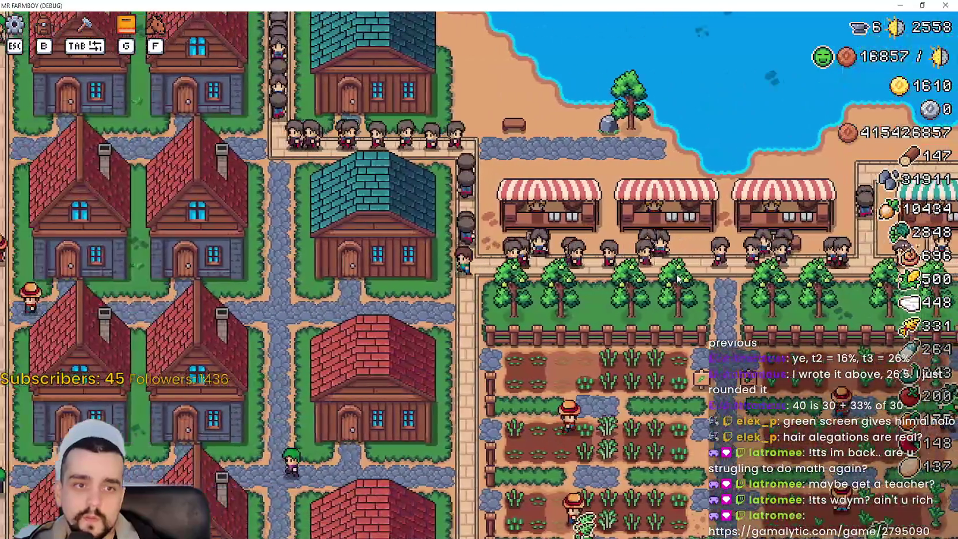
pyautogui.press('w')
pyautogui.press('a')
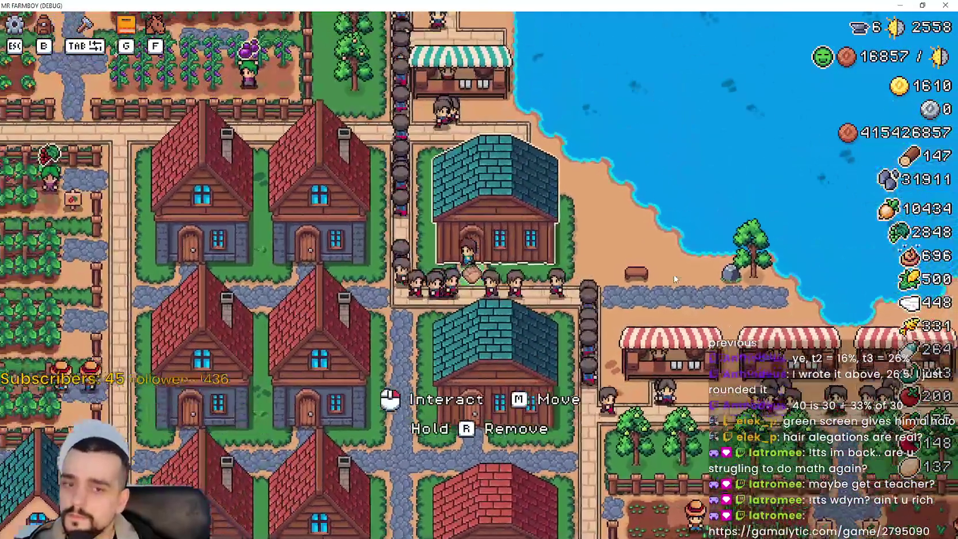
# Check the house's Rancher Gatherer worker details, then head back down toward the stalls.
pyautogui.press('a')
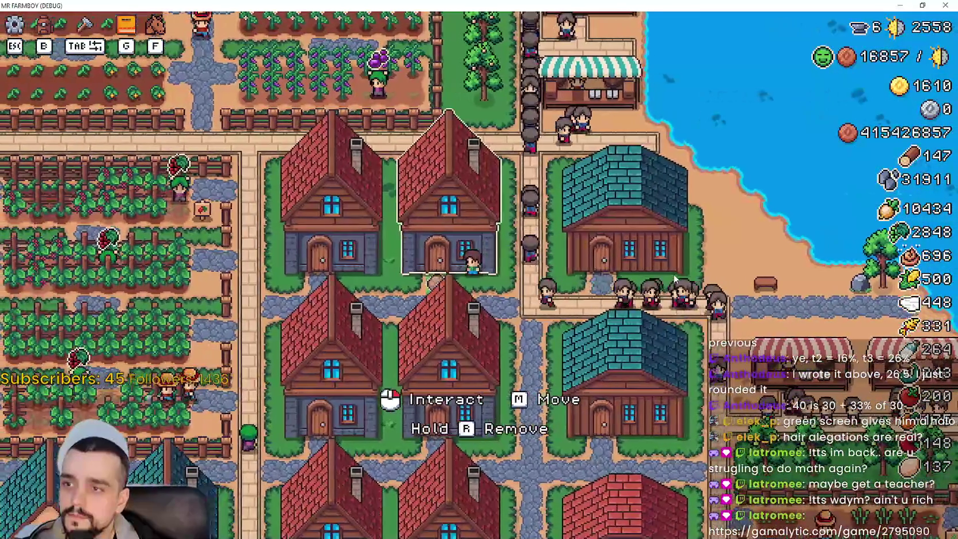
pyautogui.click(673, 274)
pyautogui.press('d')
pyautogui.press('s')
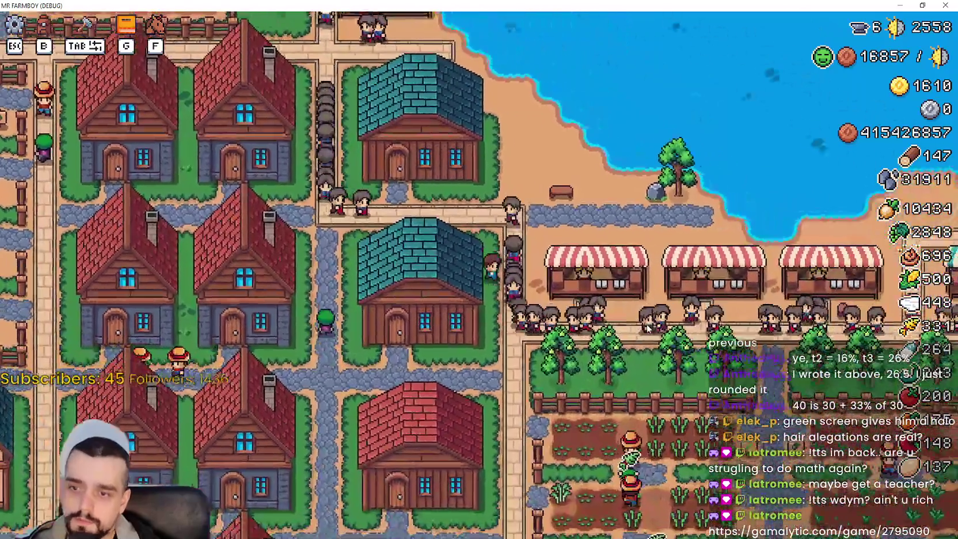
pyautogui.press('d')
pyautogui.press('s')
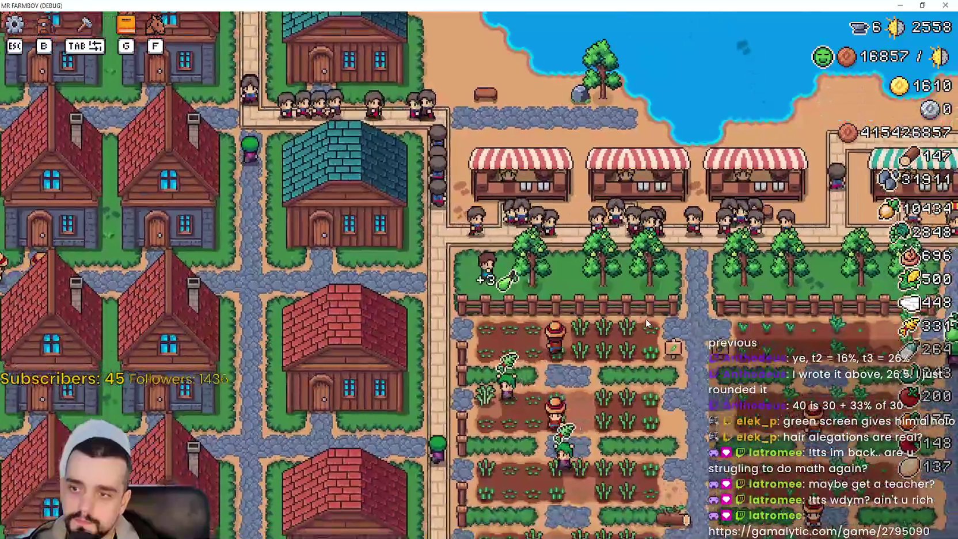
# Walk east along the crowded stalls to the village houses and north up the road.
pyautogui.press('d')
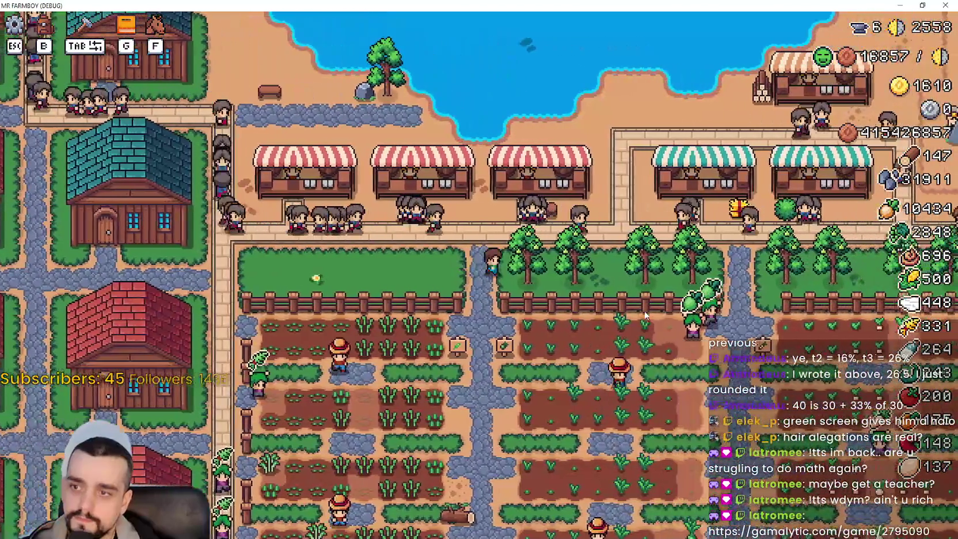
pyautogui.press('d')
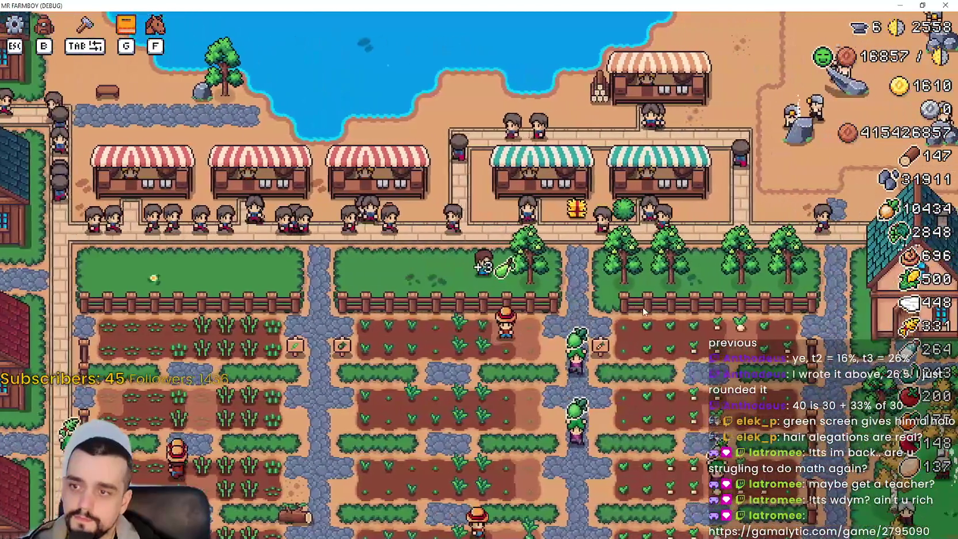
pyautogui.press('d')
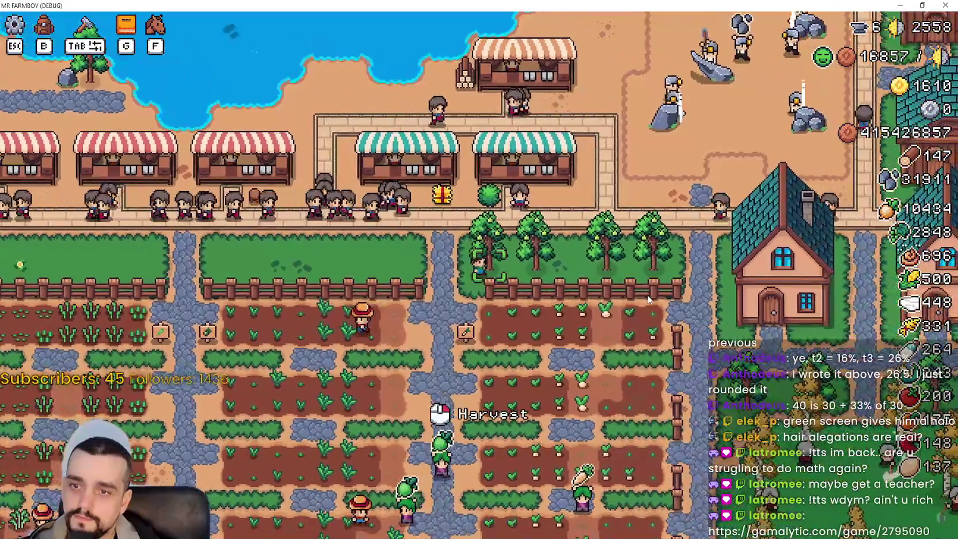
pyautogui.press('d')
pyautogui.press('s')
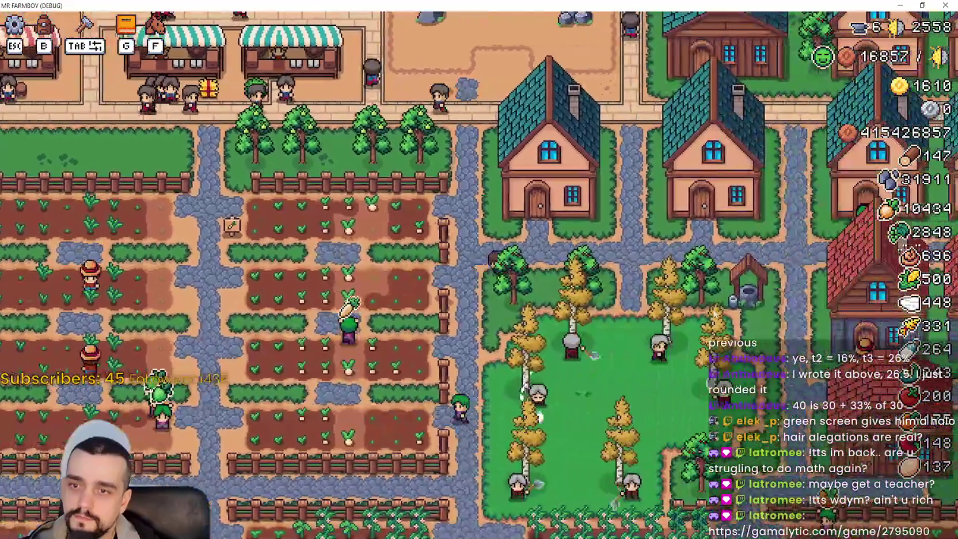
pyautogui.press('d')
pyautogui.press('s')
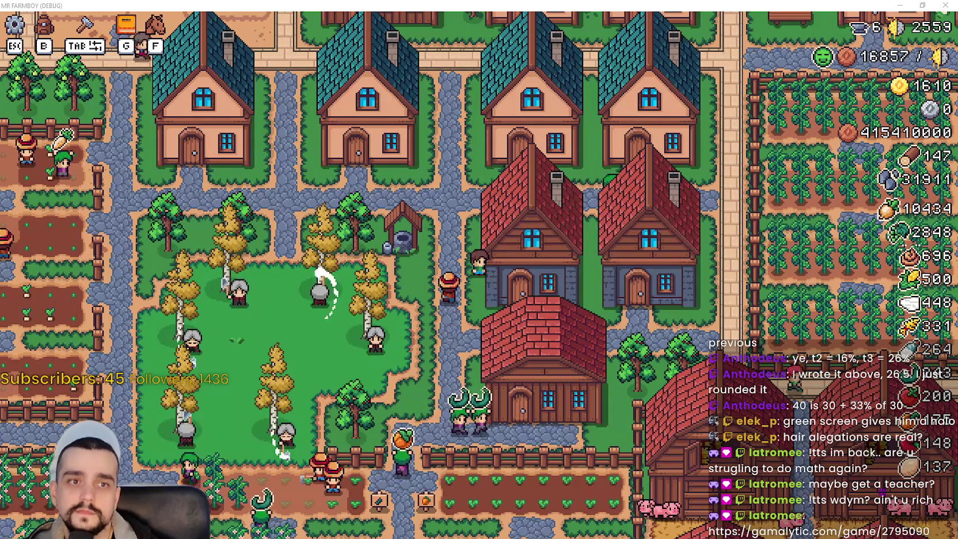
pyautogui.press('w')
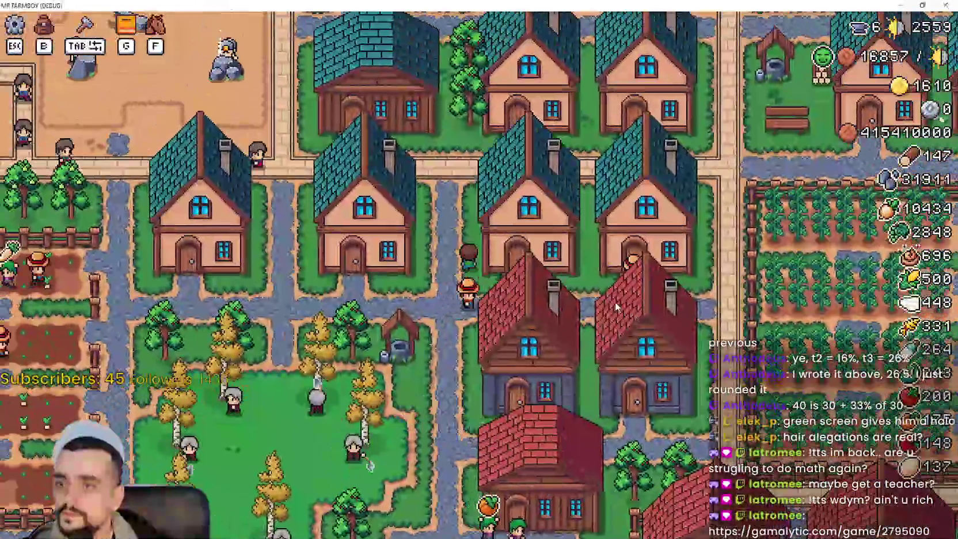
# Browse the warehouse's stored items, then walk west and browse a market stall's selling window.
pyautogui.press('e')
pyautogui.scroll(-5, 604, 265)
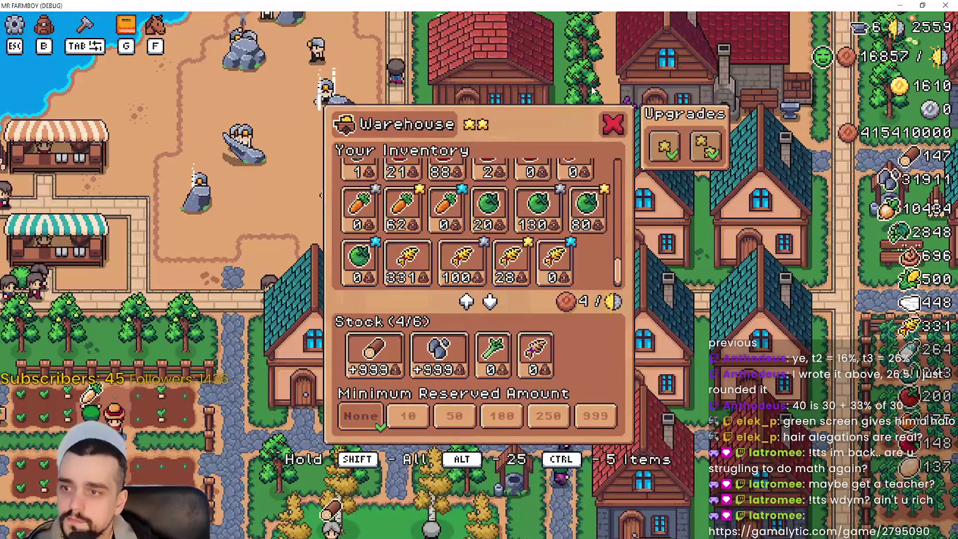
pyautogui.press('a')
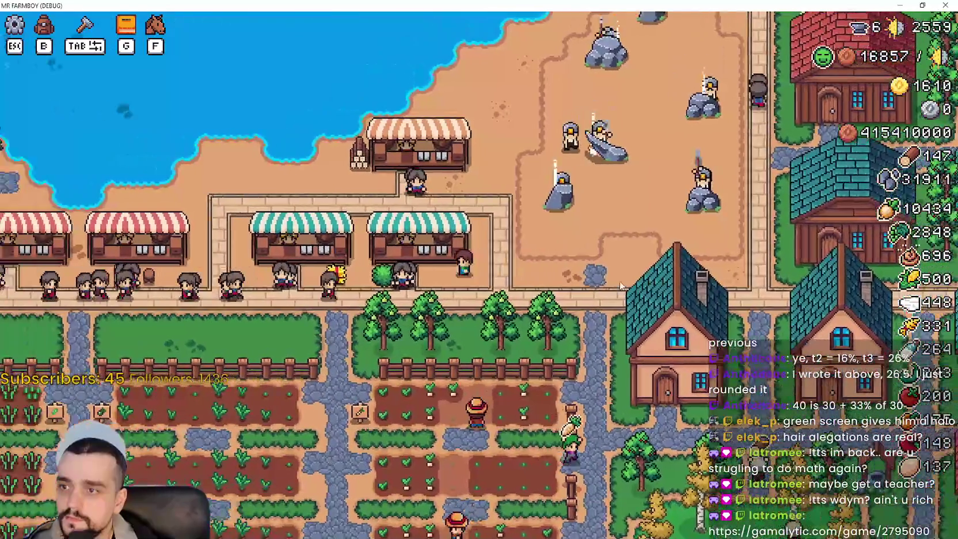
pyautogui.press('e')
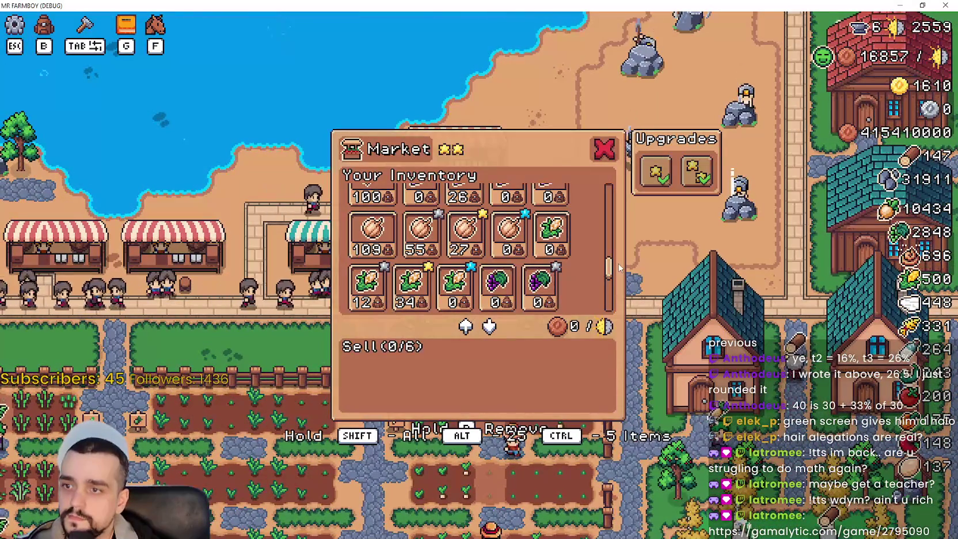
pyautogui.scroll(-2, 610, 276)
# Close the market window and head east past the village park to the crop fields.
pyautogui.press('d')
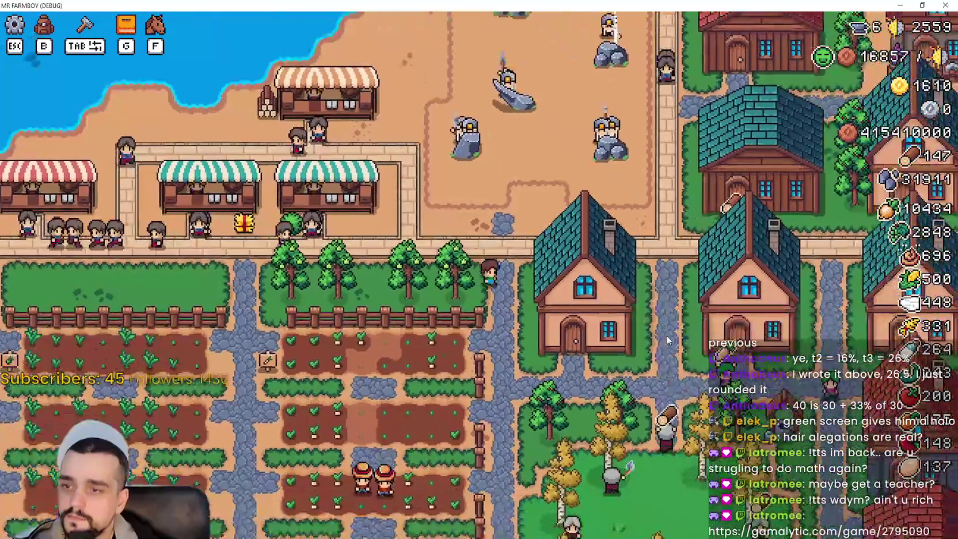
pyautogui.press('s')
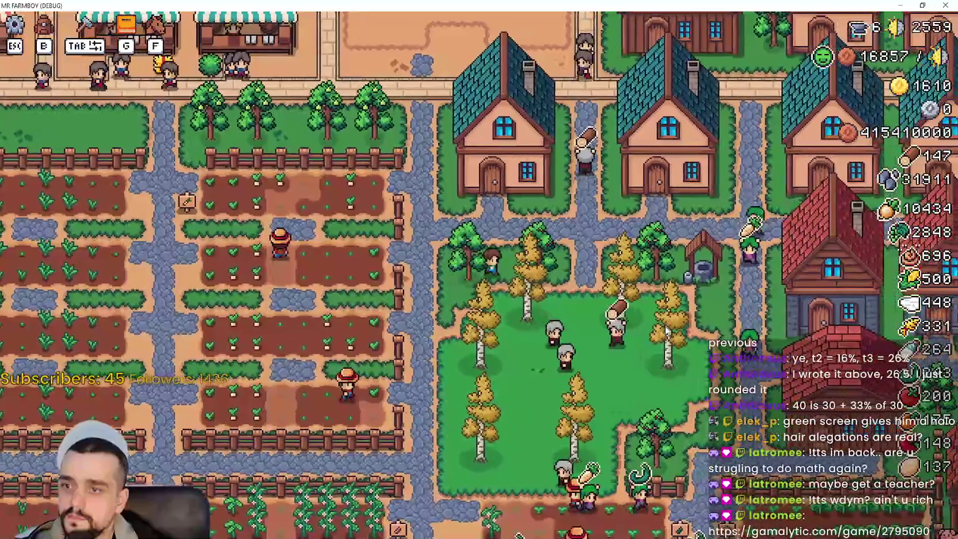
pyautogui.press('d')
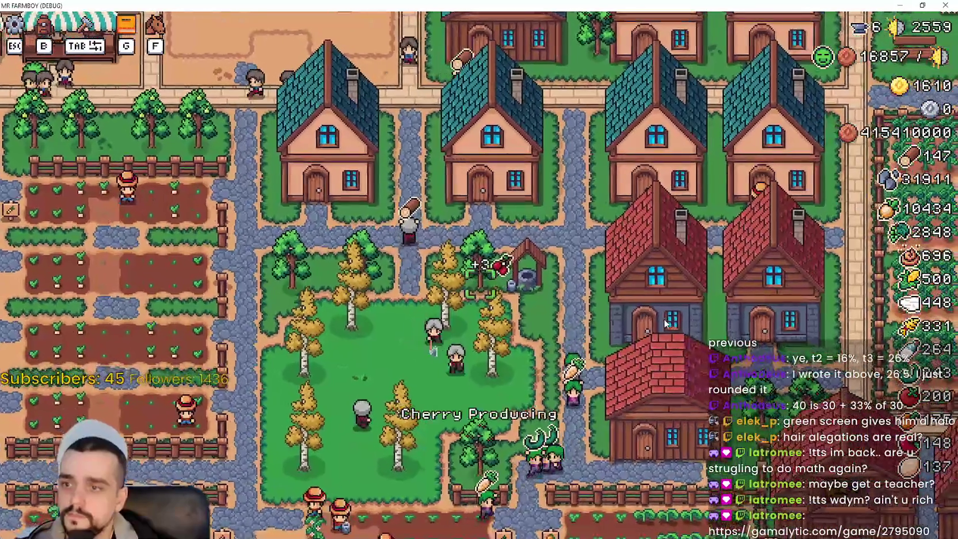
pyautogui.press('d')
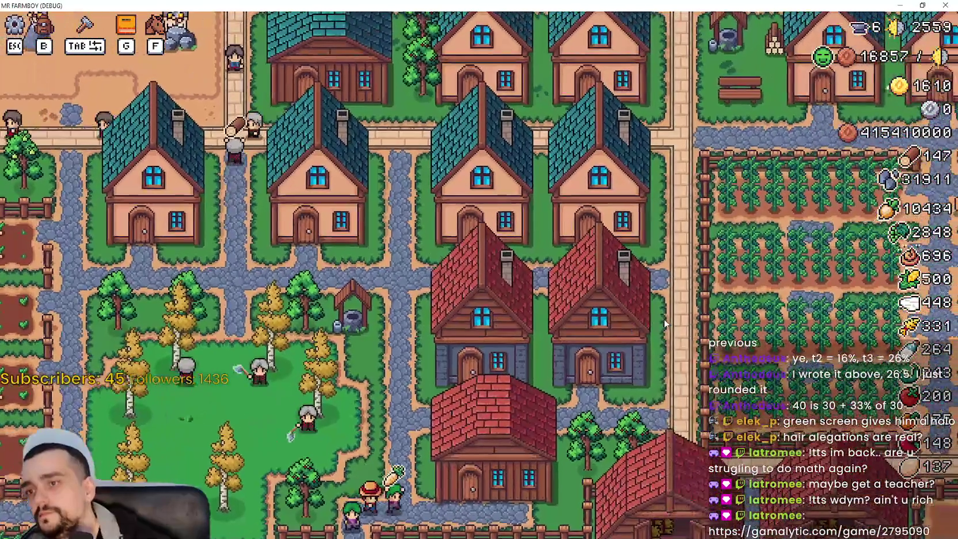
pyautogui.press('d')
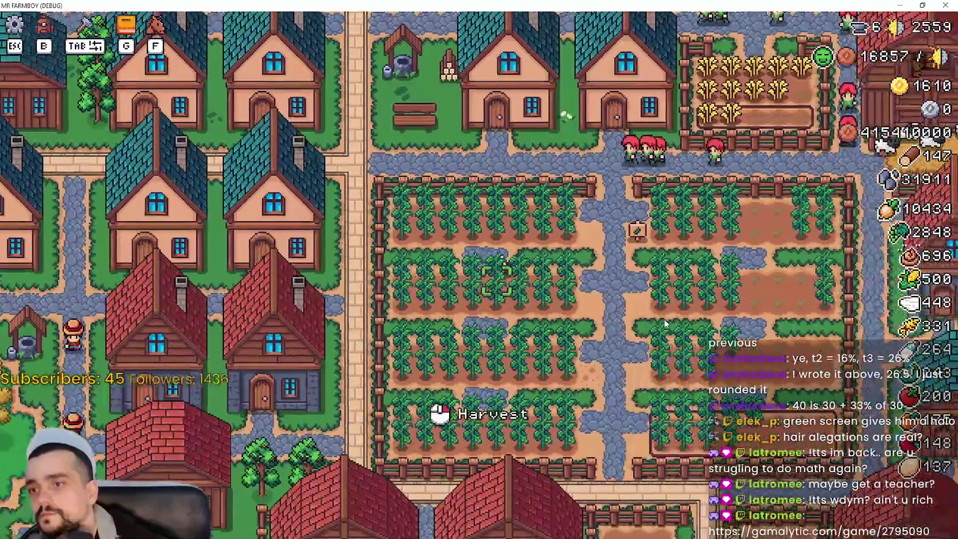
pyautogui.press('d')
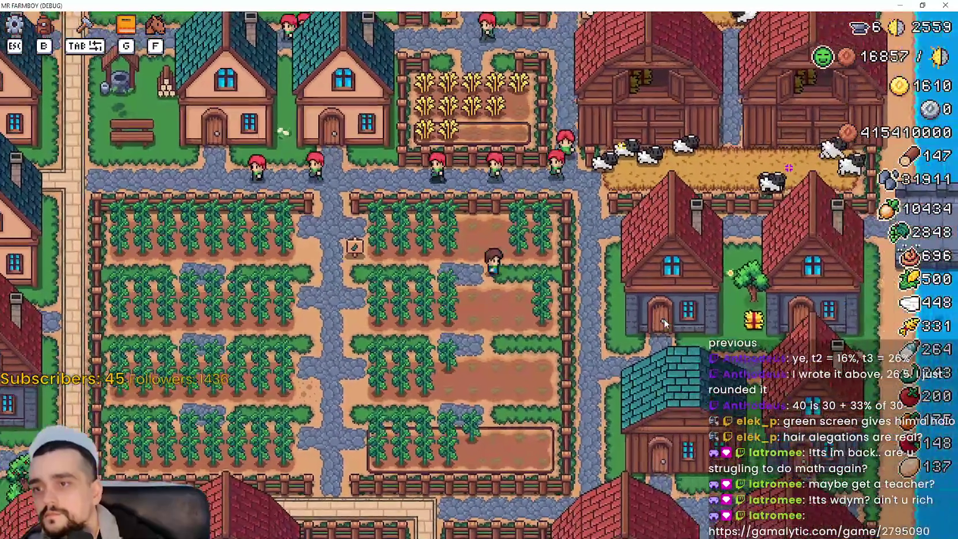
pyautogui.press('w')
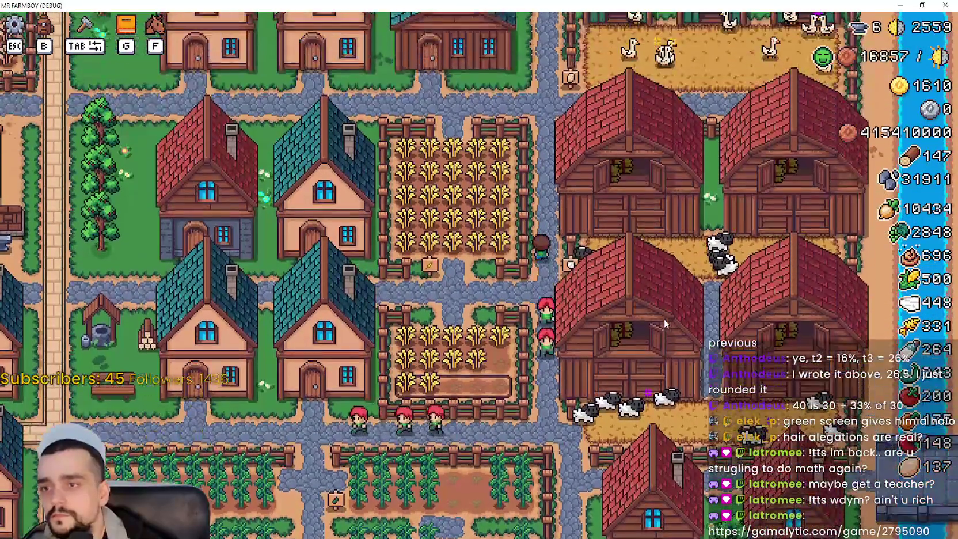
pyautogui.press('s')
# Ride the horse west along the road and north up the brick path past the fields.
pyautogui.press('a')
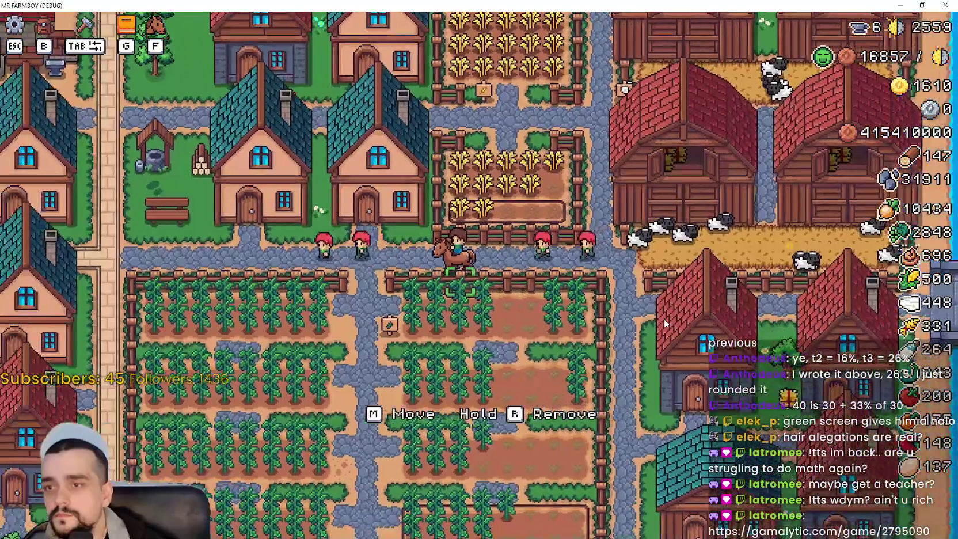
pyautogui.press('a')
pyautogui.press('w')
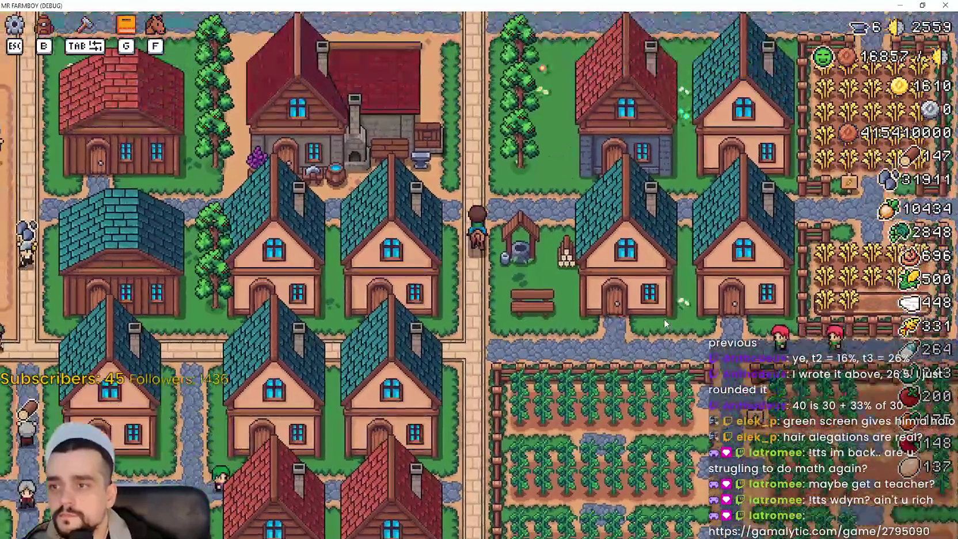
pyautogui.press('w')
pyautogui.press('a')
pyautogui.scroll(2, 522, 280)
pyautogui.press('a')
pyautogui.press('w')
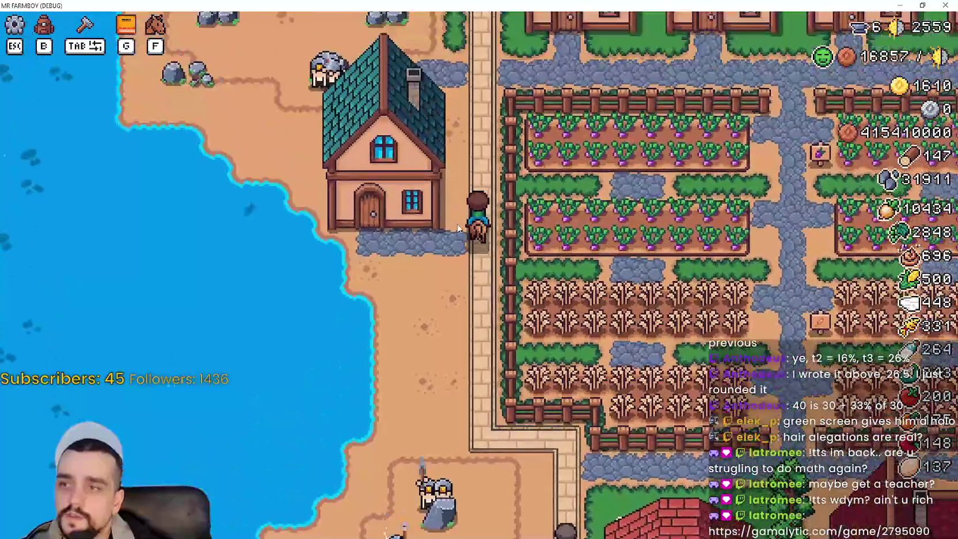
pyautogui.press('w')
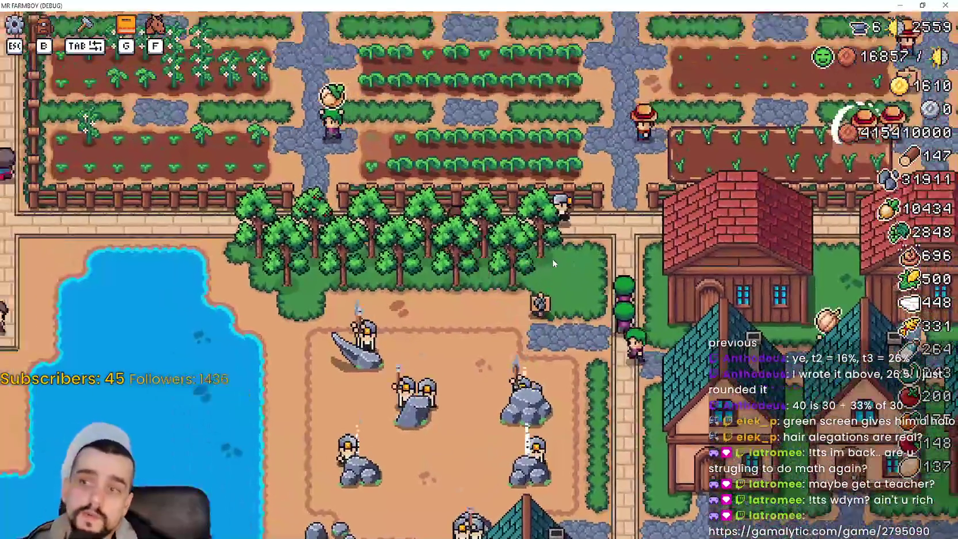
pyautogui.press('a')
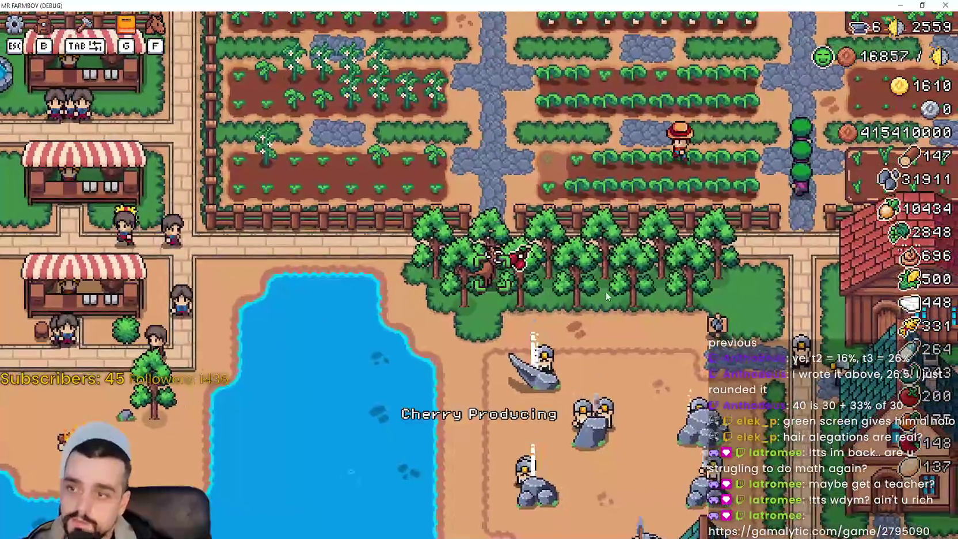
pyautogui.press('w')
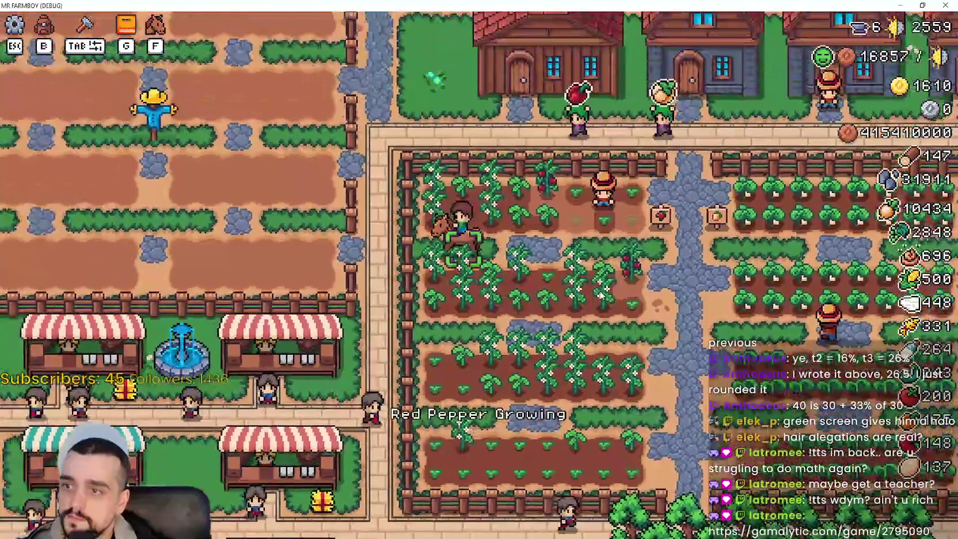
# Ride down to the beach by the market, checking the stats and inventory window briefly.
pyautogui.press('s')
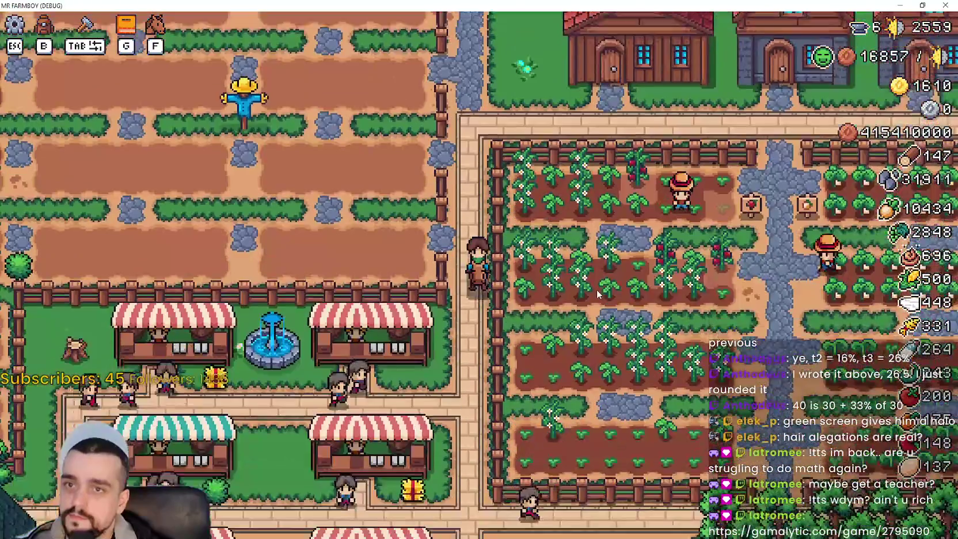
pyautogui.press('a')
pyautogui.press('s')
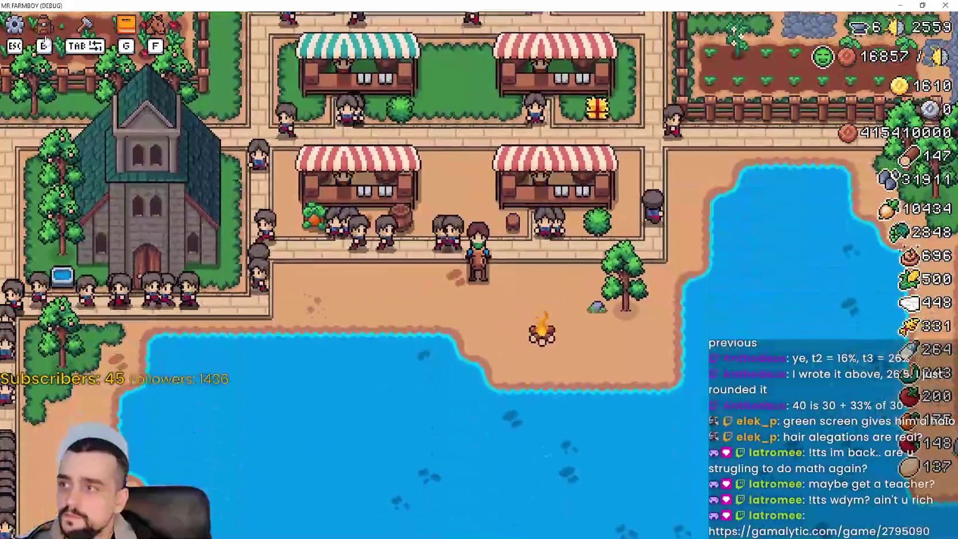
pyautogui.click(45, 39)
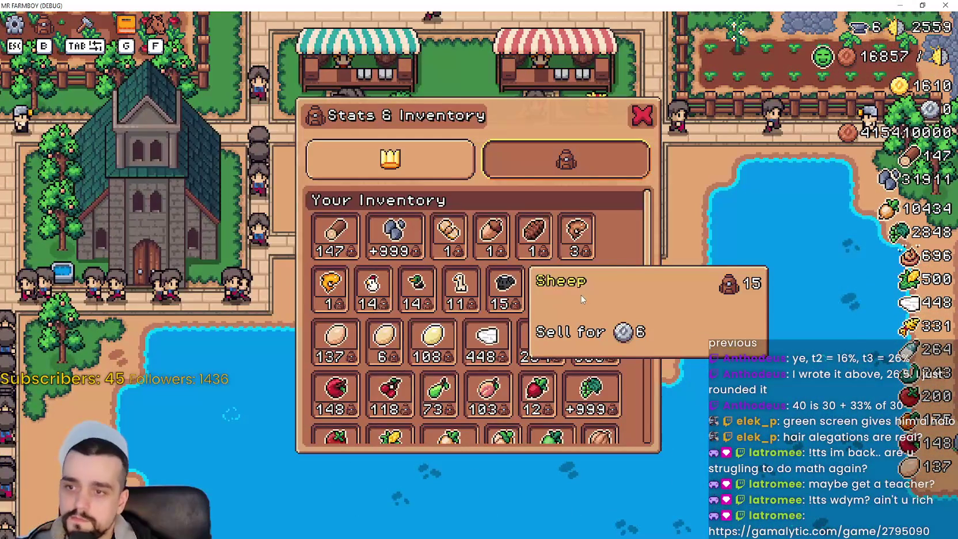
pyautogui.scroll(-5, 580, 295)
pyautogui.press('a')
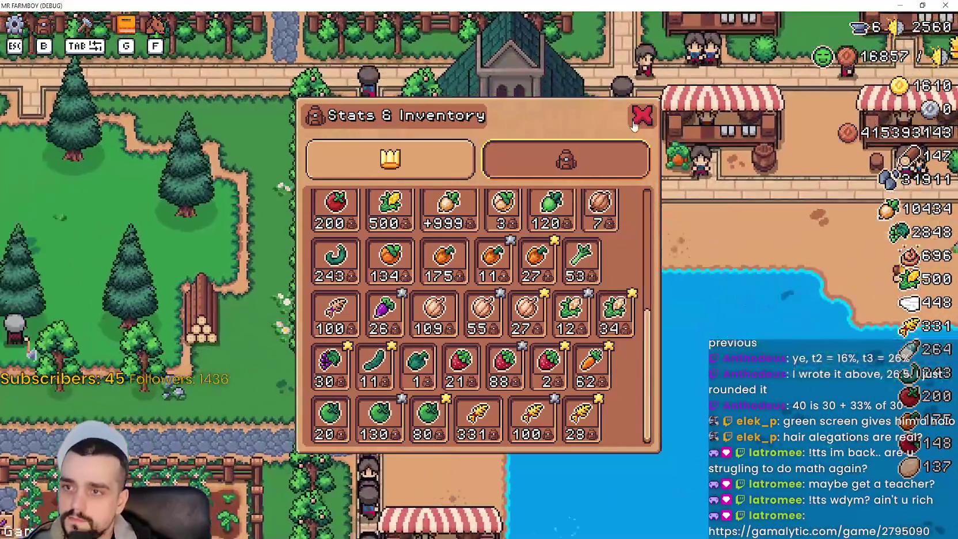
pyautogui.click(639, 116)
# Ride south and east past the stalls onto the beach, stopping above the crowded market.
pyautogui.press('s')
pyautogui.press('d')
pyautogui.press('s')
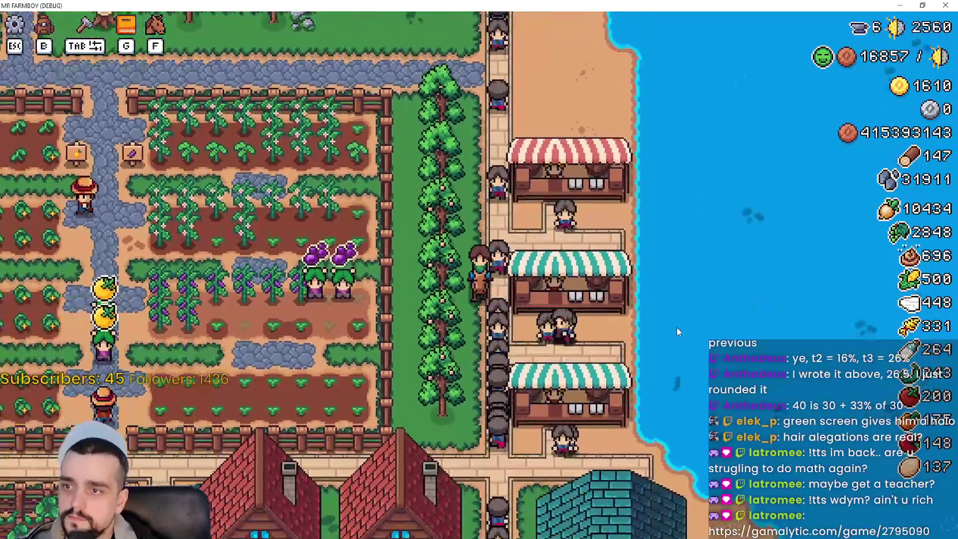
pyautogui.press('s')
pyautogui.press('d')
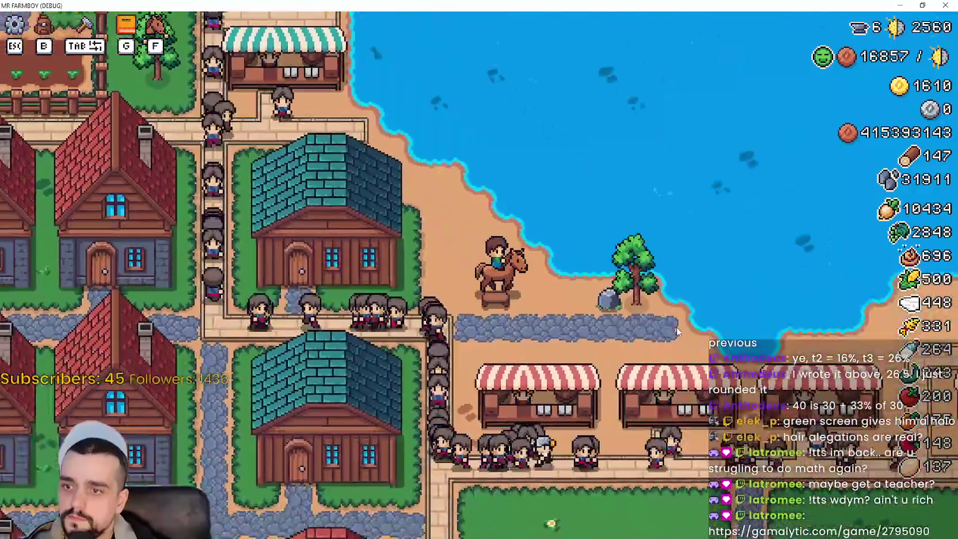
pyautogui.press('s')
pyautogui.press('d')
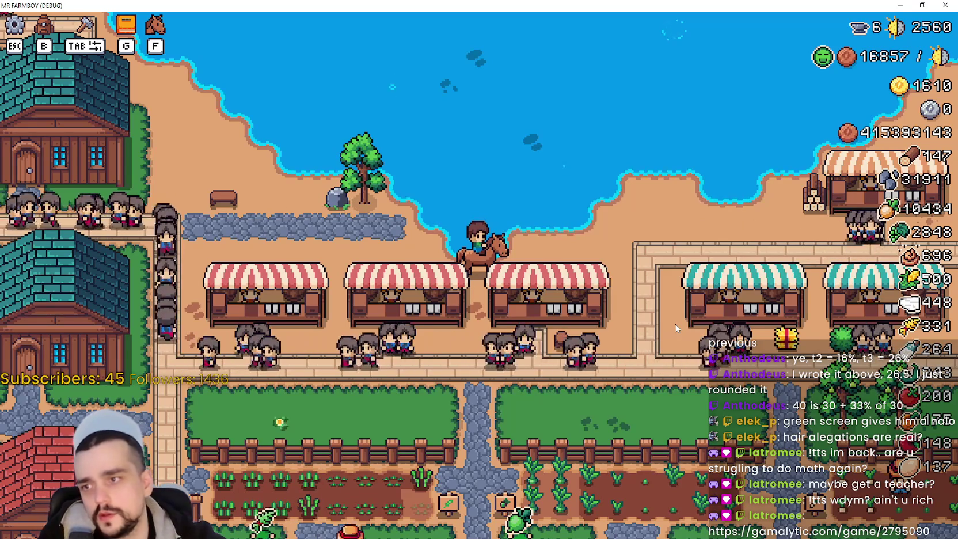
# Window and pause the game, then inspect GameManager's live values in the Remote scene tree.
pyautogui.press('super+Down')
pyautogui.moveTo(402, 97)
pyautogui.mouseDown()
pyautogui.moveTo(423, 88)
pyautogui.moveTo(741, 80)
pyautogui.mouseUp()
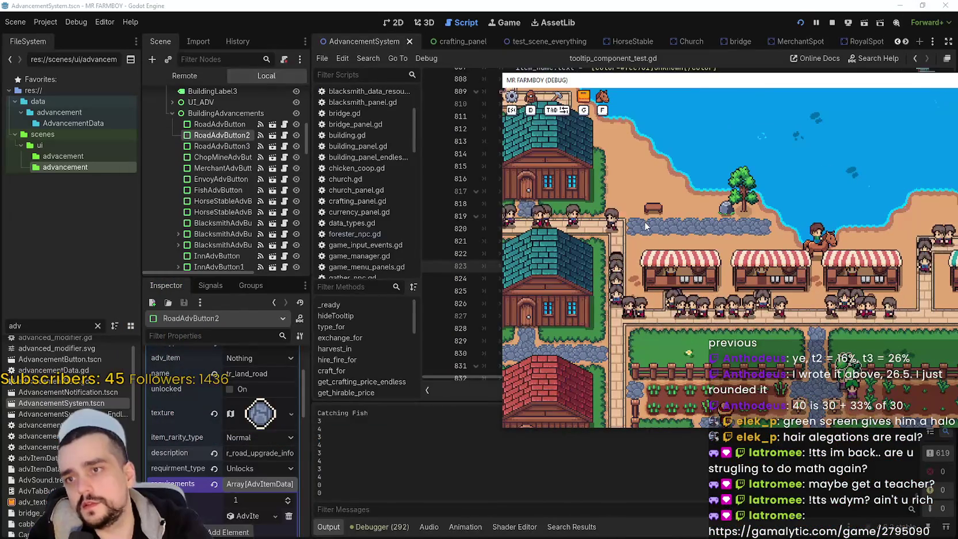
pyautogui.press('Escape')
pyautogui.click(199, 80)
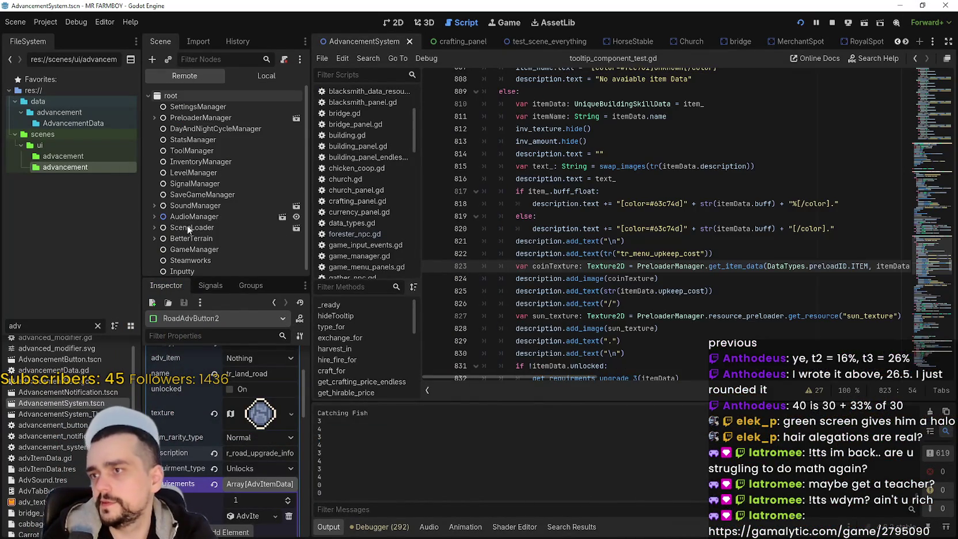
pyautogui.scroll(-1, 207, 191)
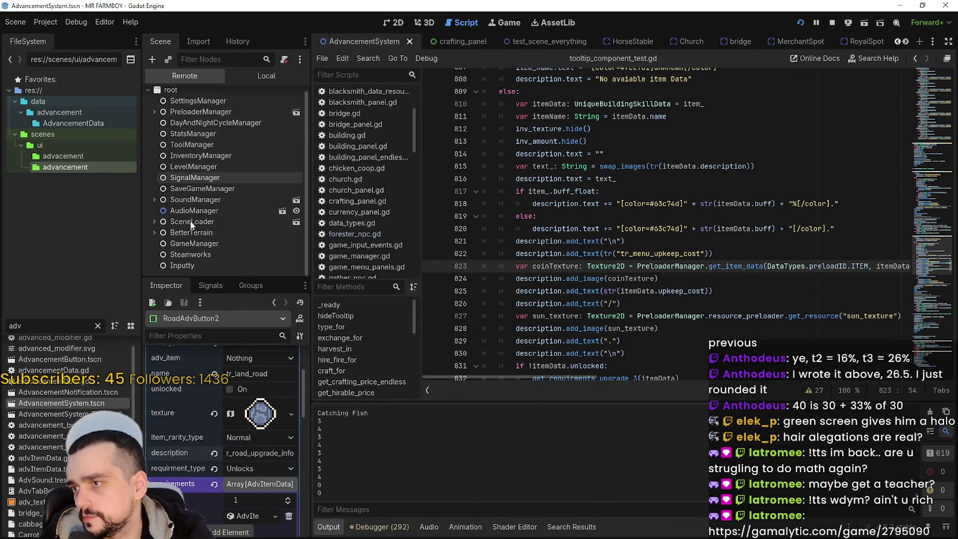
pyautogui.click(207, 243)
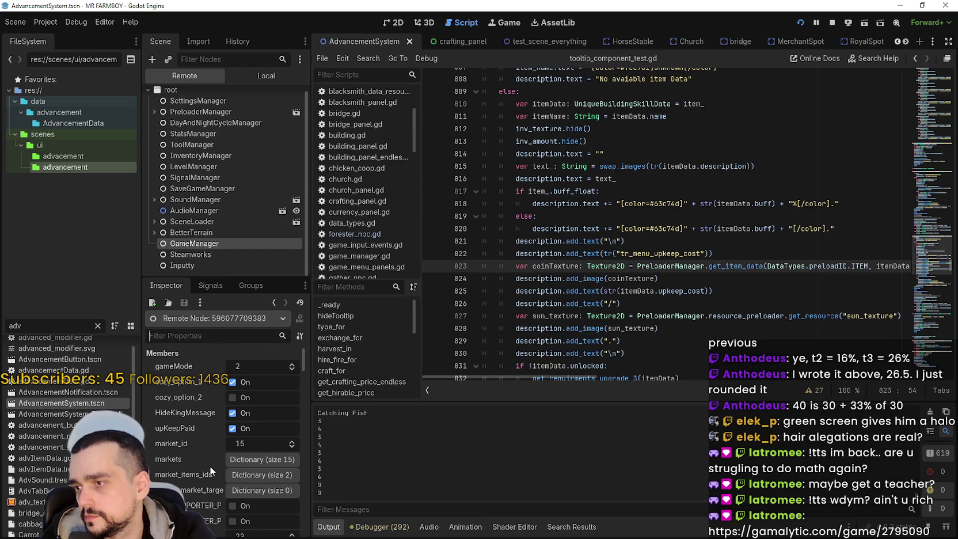
pyautogui.scroll(-5, 210, 453)
# Filter GameManager's members by 'inn', clear it, then search FileSystem for 'vill' and open villager_npc.gd.
pyautogui.click(196, 336)
pyautogui.write('inn')
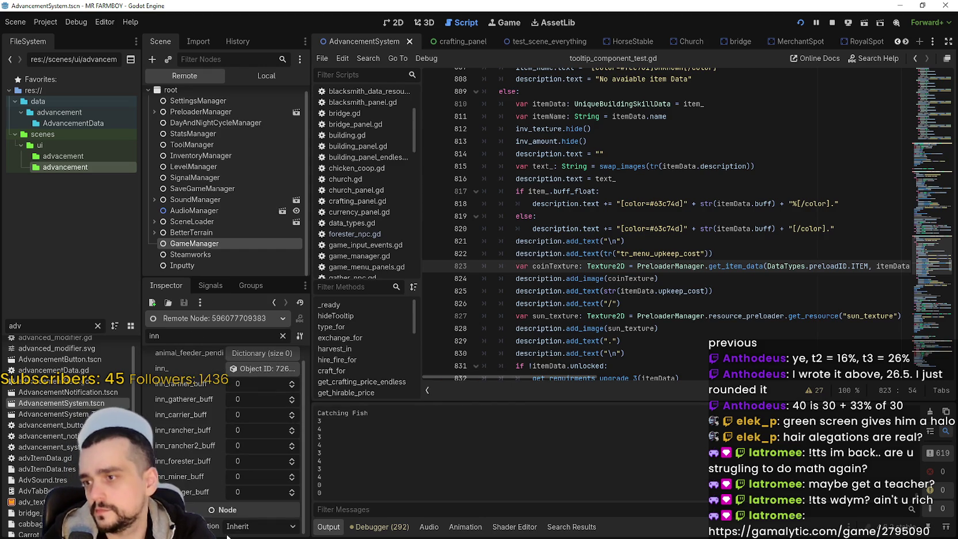
pyautogui.click(283, 336)
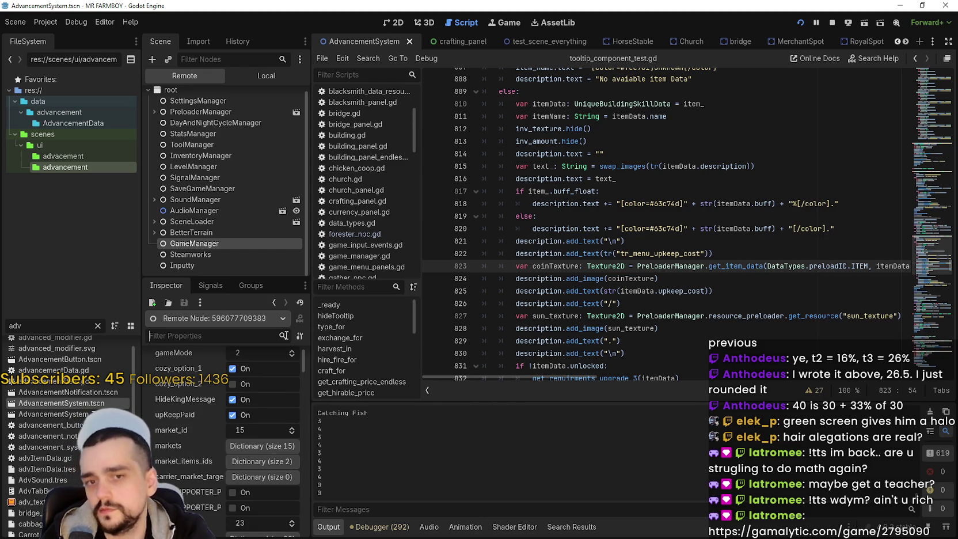
pyautogui.click(705, 212)
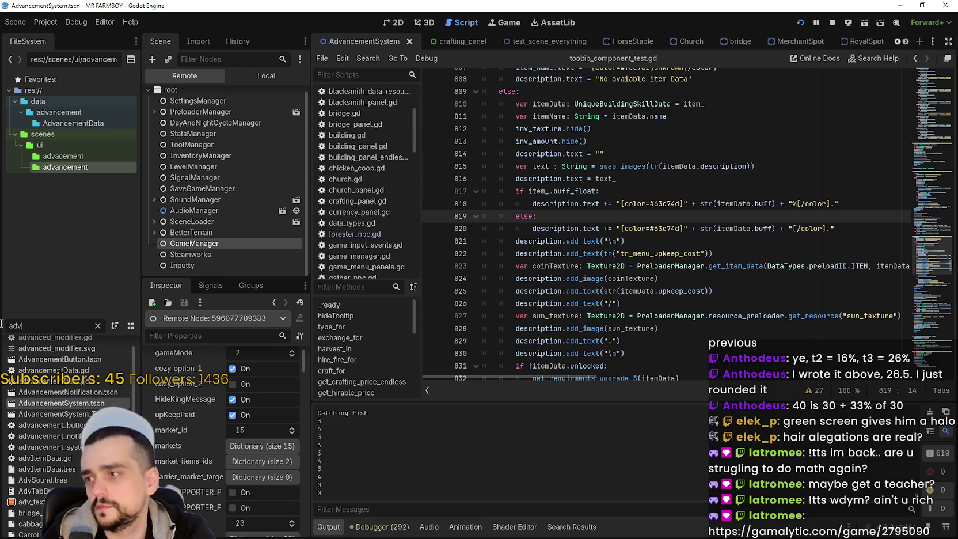
pyautogui.click(35, 330)
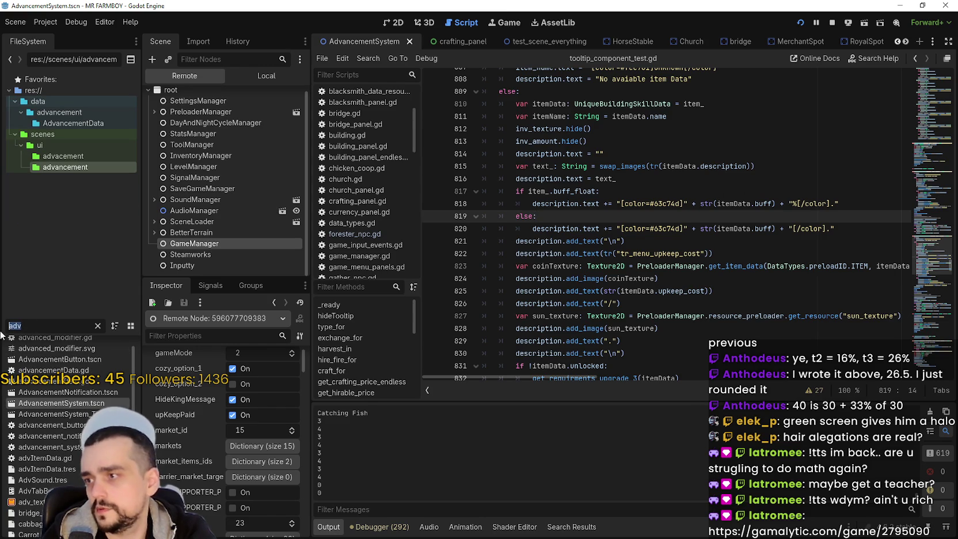
pyautogui.write('vill')
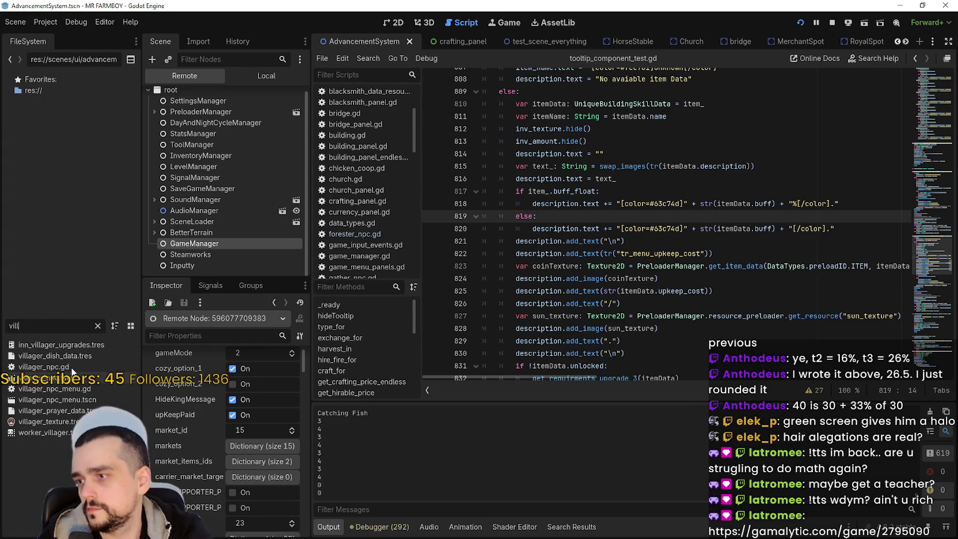
pyautogui.doubleClick(72, 365)
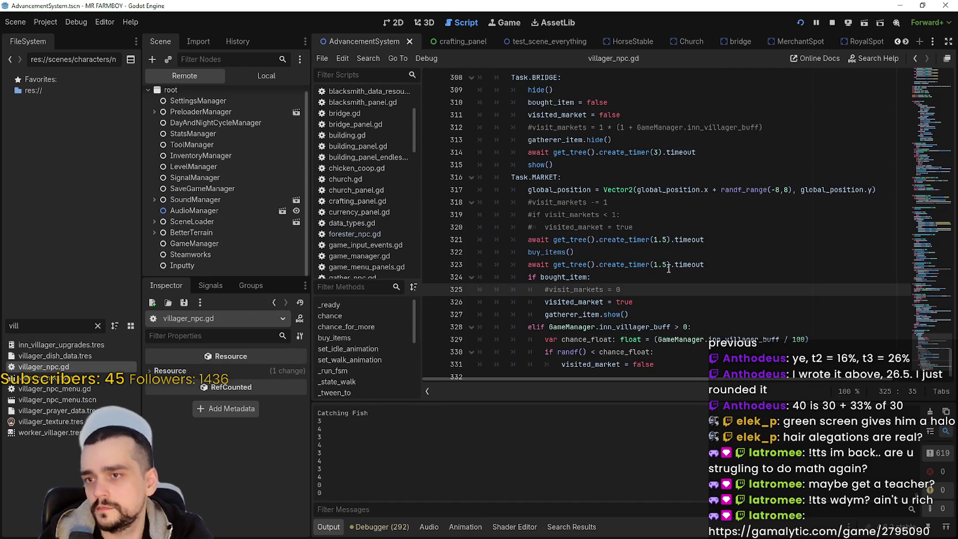
# Set breakpoints on lines 329 and 331 of villager_npc.gd, then return to the paused game.
pyautogui.scroll(-1, 668, 269)
pyautogui.click(537, 332)
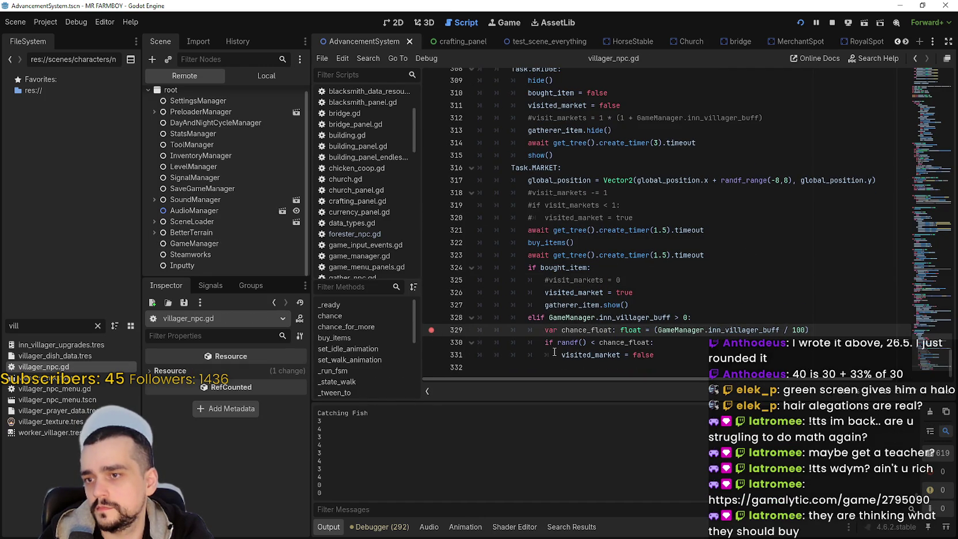
pyautogui.click(554, 351)
pyautogui.click(430, 355)
pyautogui.hotkey('alt', 'Tab')
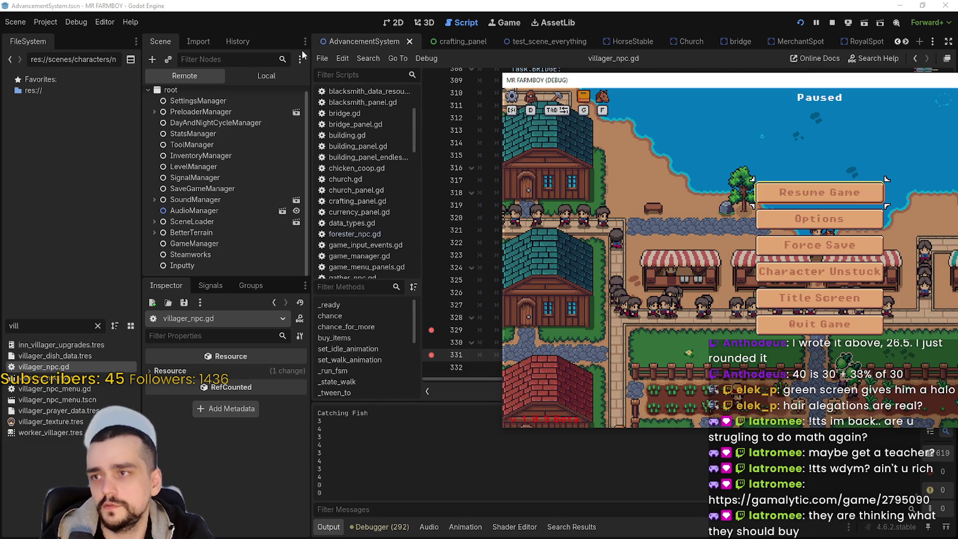
# Switch the Scene dock back to Local, resume the game and watch the market queues.
pyautogui.click(266, 76)
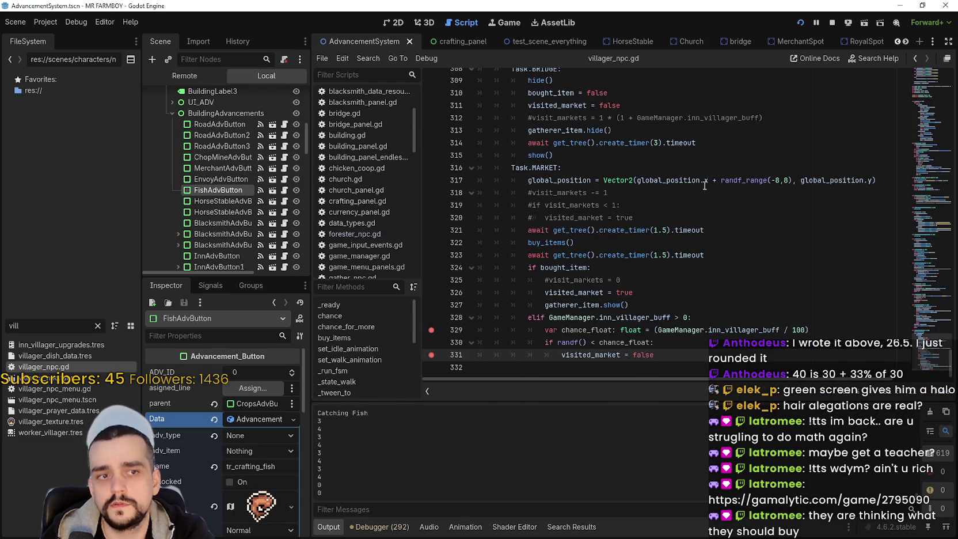
pyautogui.hotkey('alt', 'Tab')
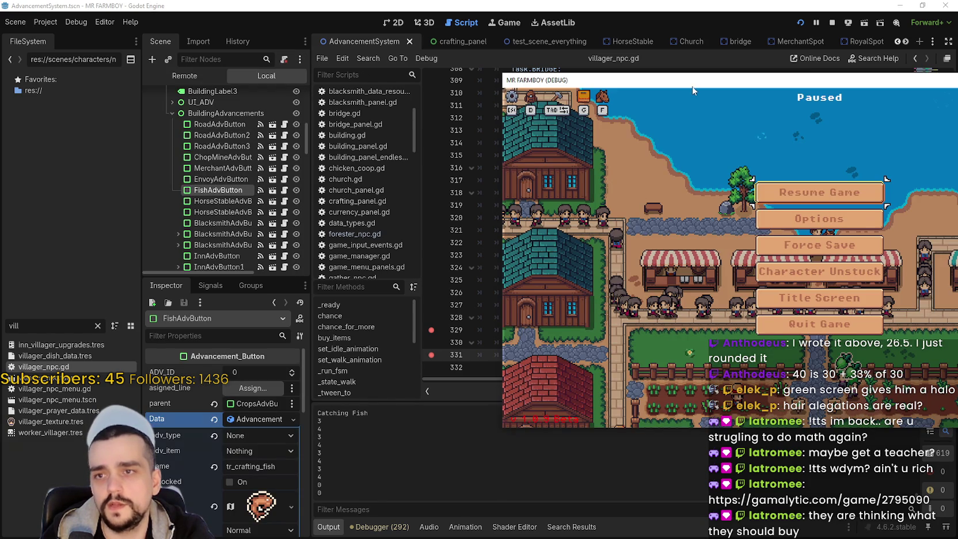
pyautogui.moveTo(690, 87); pyautogui.dragTo(527, 81)
pyautogui.press('Escape')
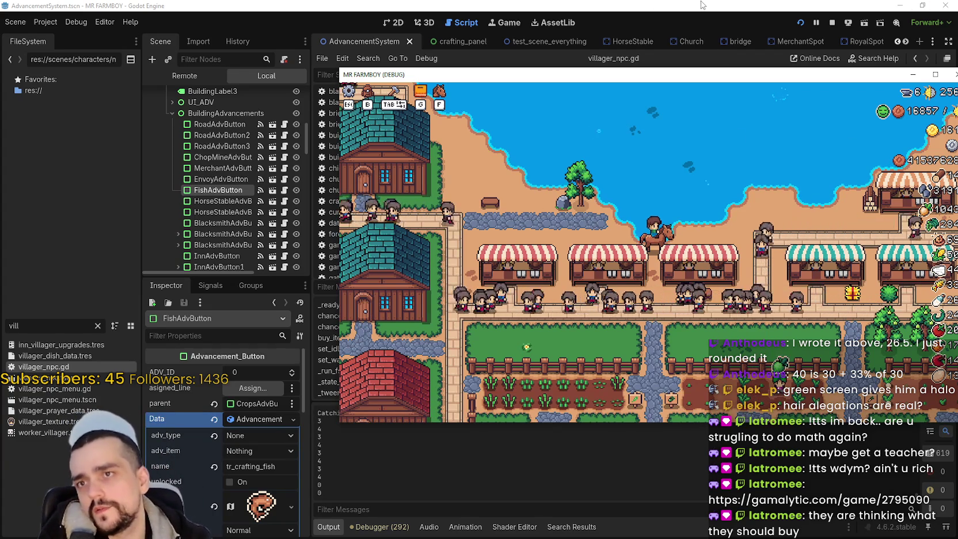
pyautogui.click(672, 39)
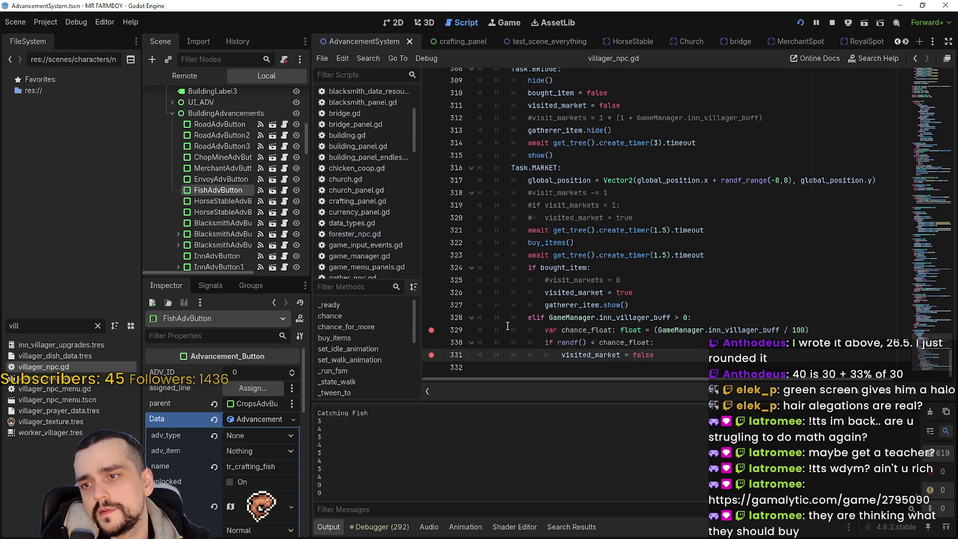
# Add a breakpoint on the bought_item check at line 324 and resume the paused game.
pyautogui.click(431, 270)
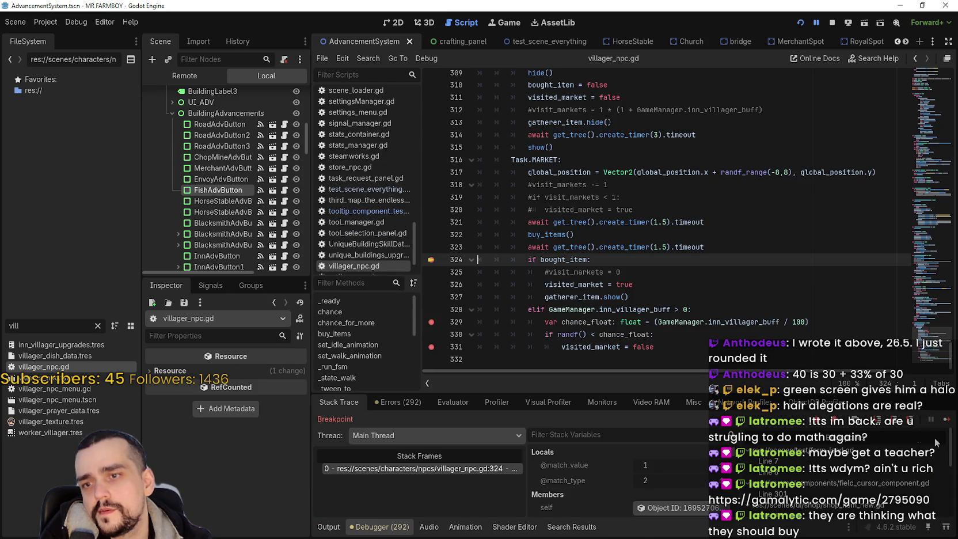
pyautogui.click(946, 420)
pyautogui.click(946, 420)
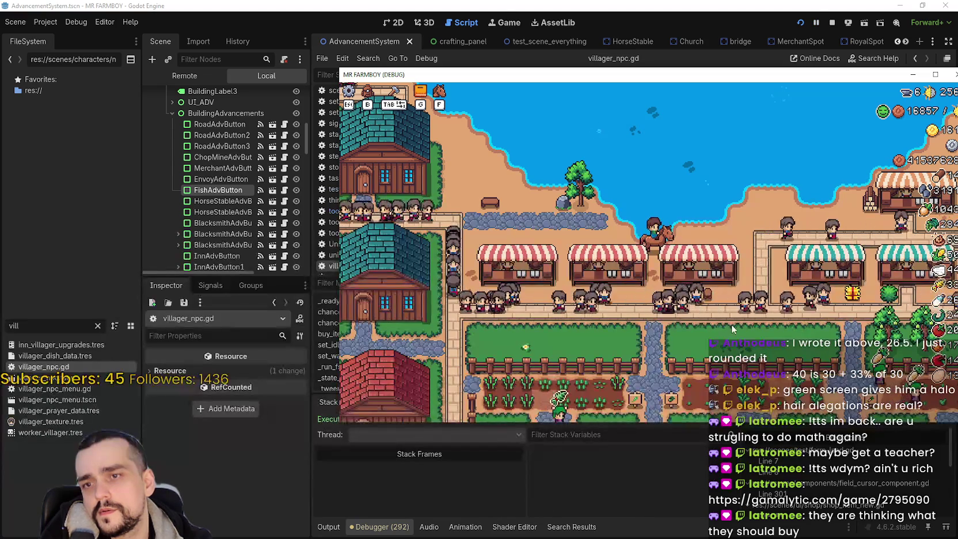
# Slide the MR FARMBOY (DEBUG) window left and close it to stop the game.
pyautogui.scroll(-4, 604, 211)
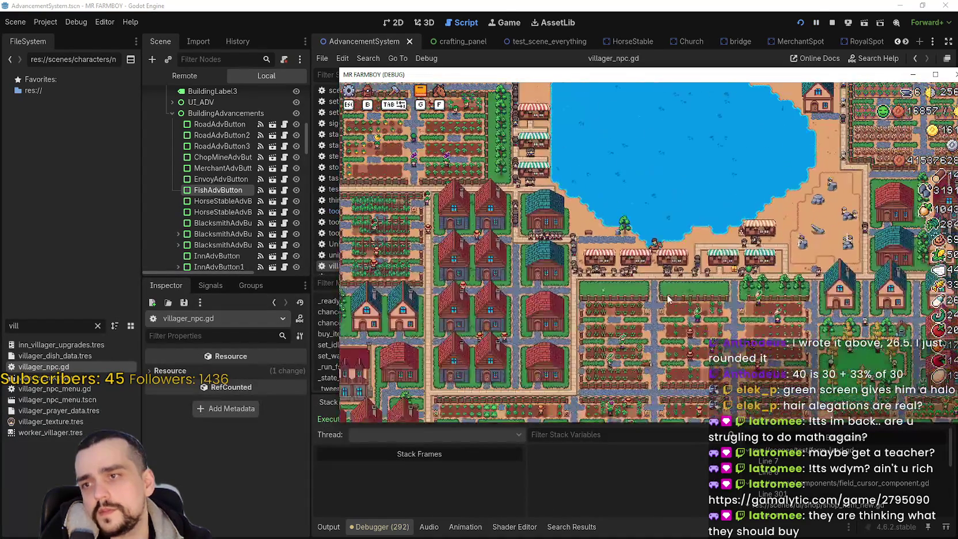
pyautogui.scroll(4, 624, 269)
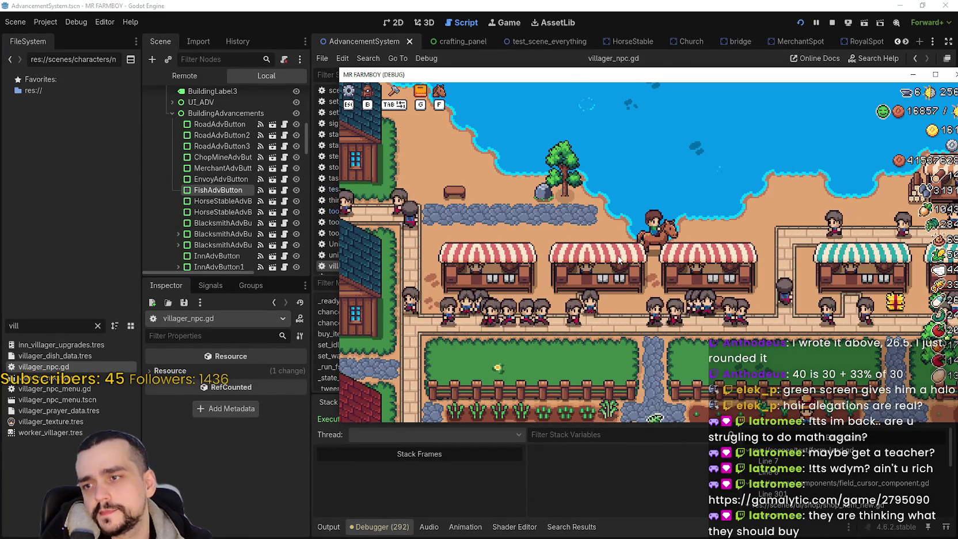
pyautogui.scroll(-3, 618, 260)
pyautogui.moveTo(823, 74); pyautogui.dragTo(680, 75)
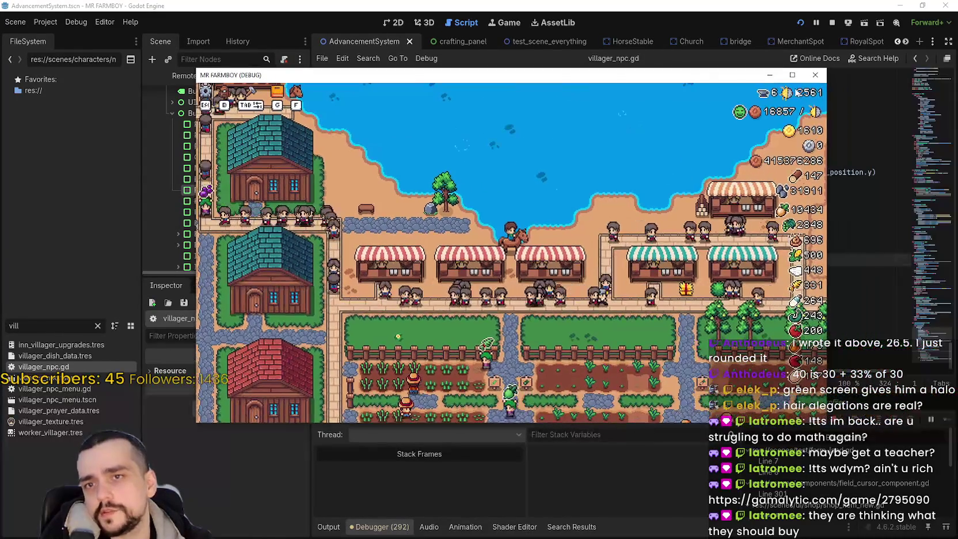
pyautogui.click(816, 79)
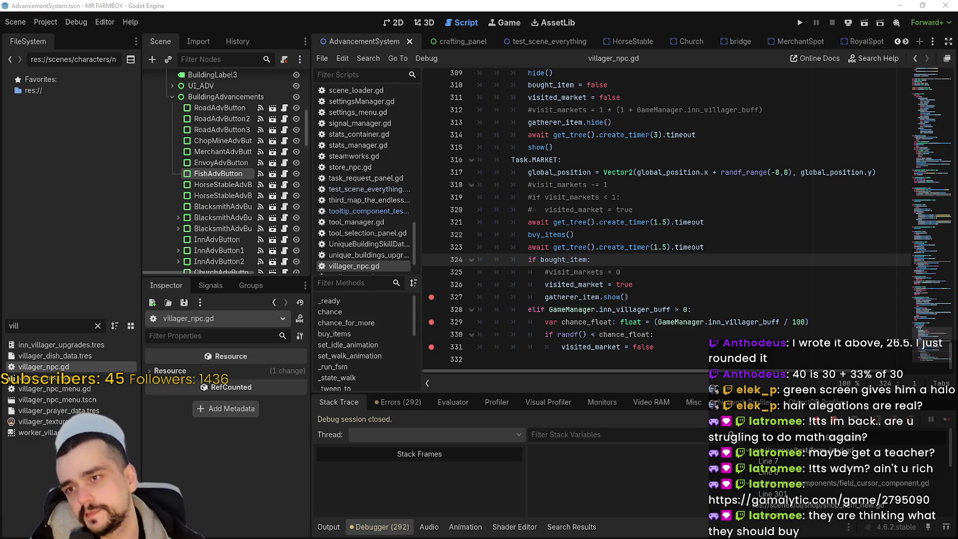
pyautogui.moveTo(636, 208); pyautogui.dragTo(479, 198)
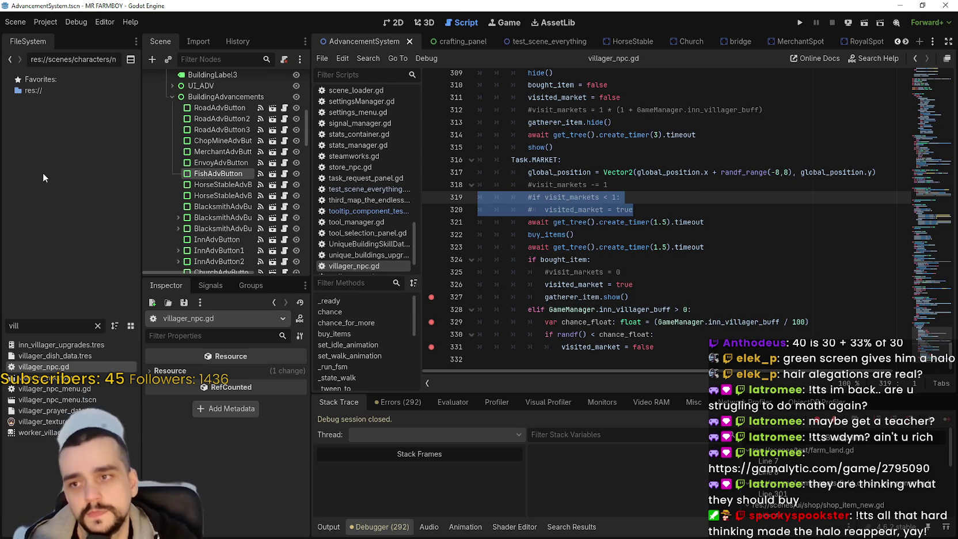
# Select lines 318 through 320 of the market code.
pyautogui.click(646, 202)
pyautogui.moveTo(665, 213); pyautogui.dragTo(479, 196)
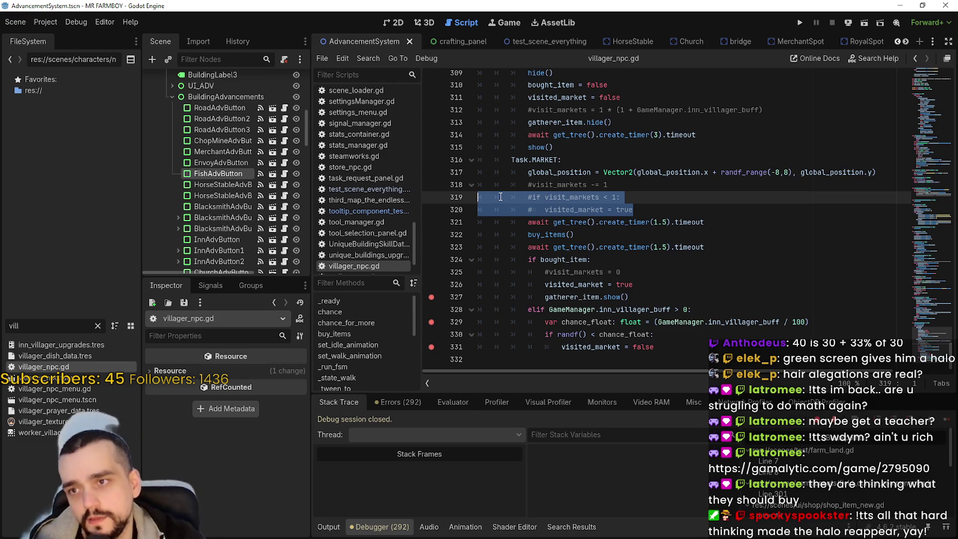
pyautogui.hotkey('shift', 'Up')
pyautogui.hotkey('shift', 'Home')
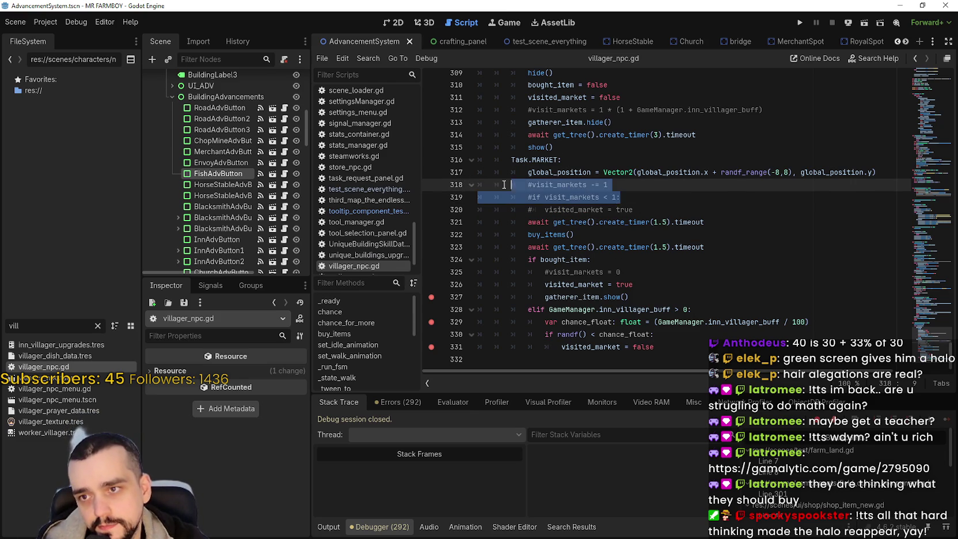
pyautogui.hotkey('shift', 'Left')
pyautogui.hotkey('shift', 'Left')
pyautogui.hotkey('shift', 'Left')
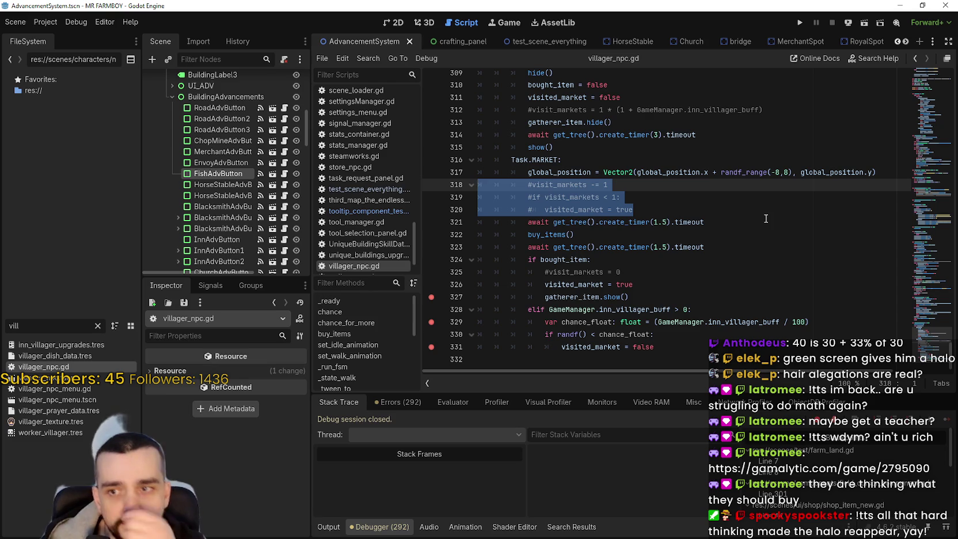
# Delete the # from line 320 so visited_market = true is active.
pyautogui.click(667, 346)
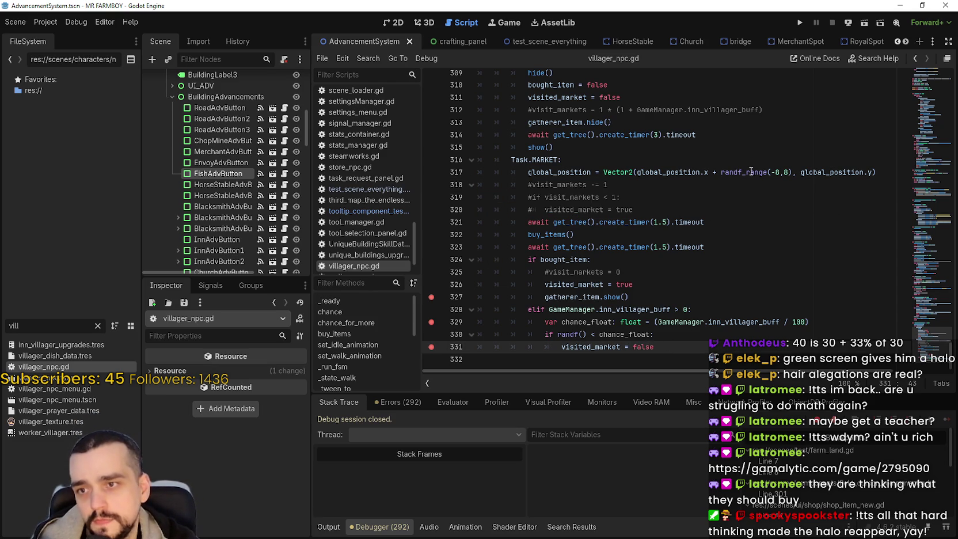
pyautogui.click(526, 284)
pyautogui.press('Right')
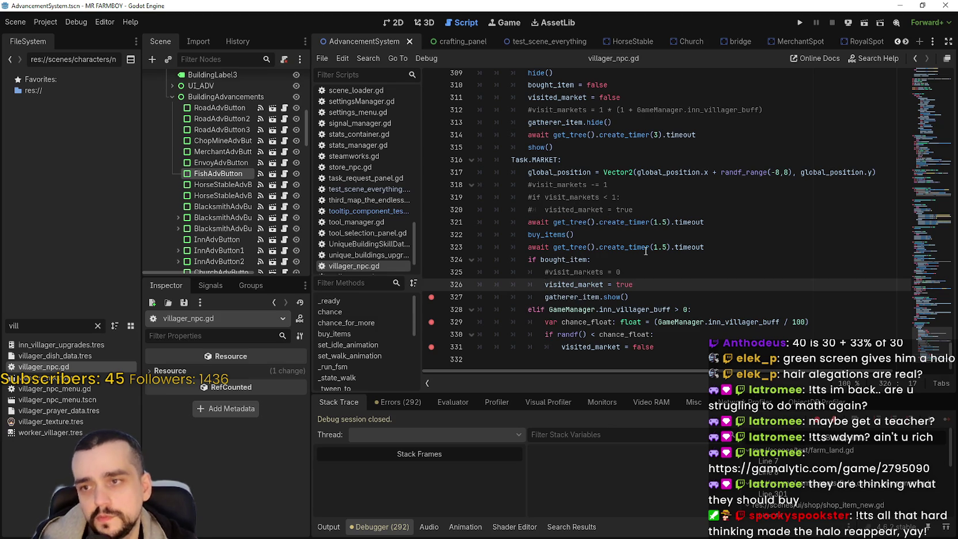
pyautogui.moveTo(646, 251)
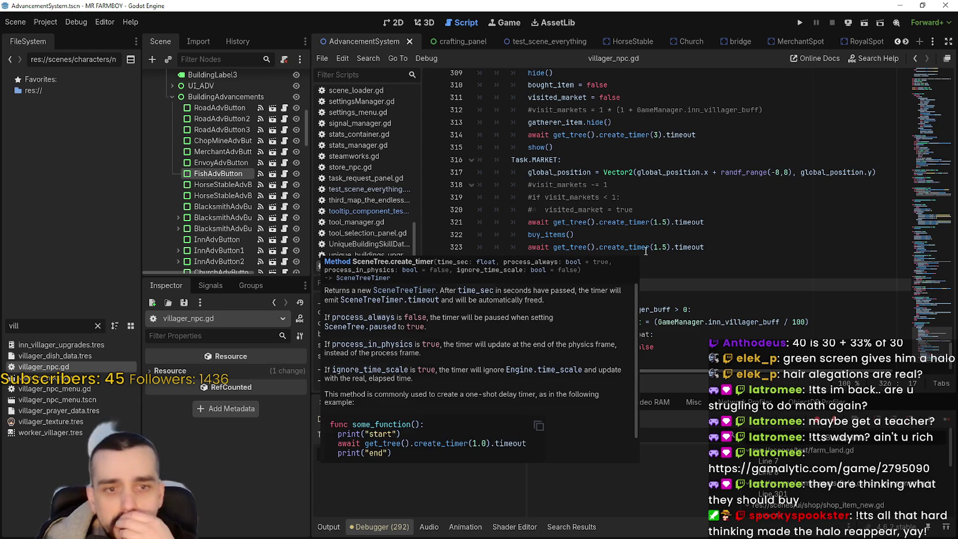
pyautogui.click(542, 210)
pyautogui.press('Home')
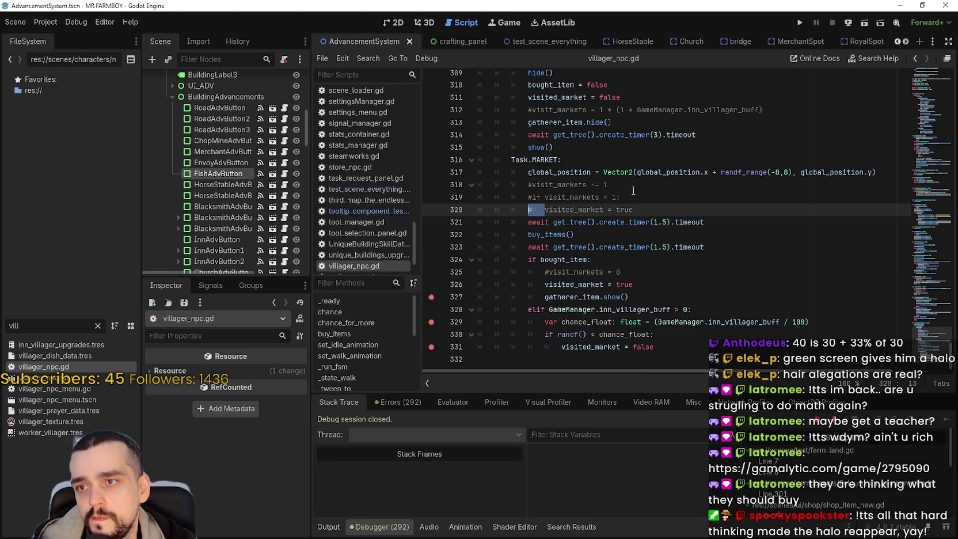
pyautogui.moveTo(707, 177)
pyautogui.press('Delete')
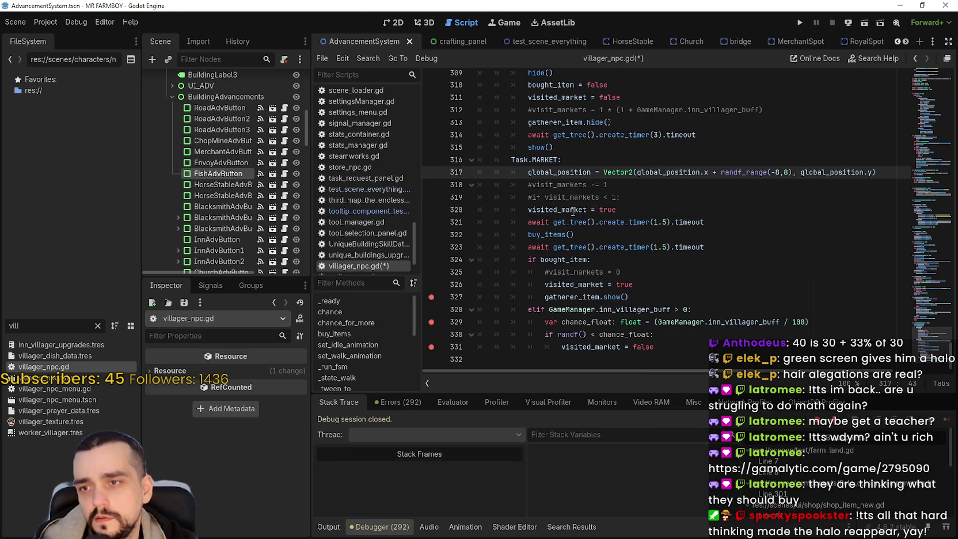
# Add a # before visited_market on line 326 to comment it out.
pyautogui.hotkey('ctrl', 'shift', 'Right')
pyautogui.hotkey('ctrl', 'shift', 'Right')
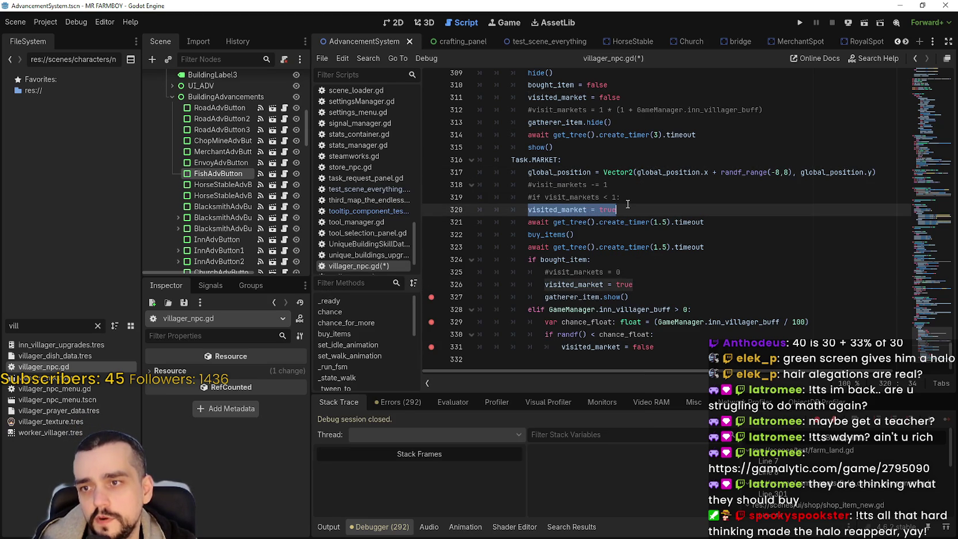
pyautogui.keyDown('shift'); pyautogui.click(604, 235); pyautogui.keyUp('shift')
pyautogui.moveTo(605, 234)
pyautogui.mouseDown()
pyautogui.moveTo(602, 298)
pyautogui.moveTo(622, 271)
pyautogui.mouseUp()
pyautogui.click(544, 284)
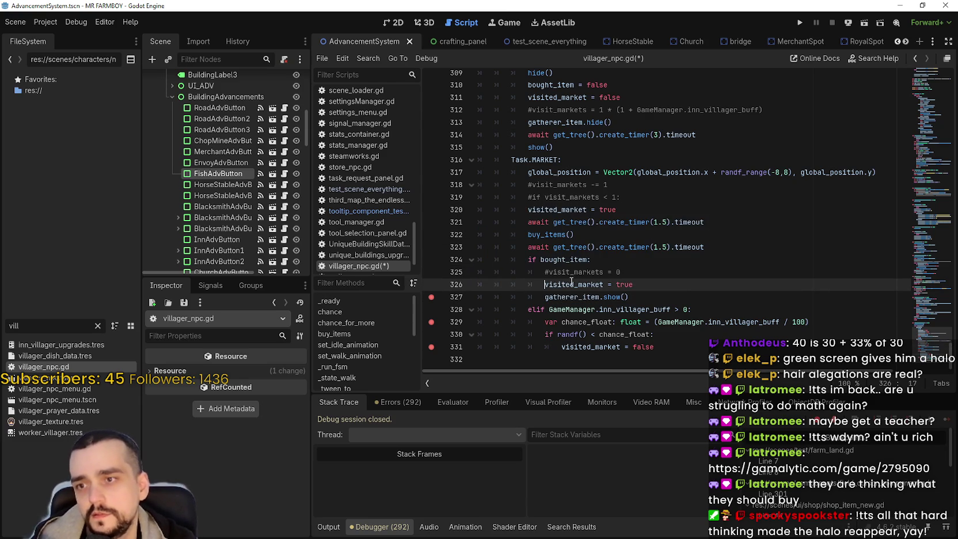
pyautogui.write('#')
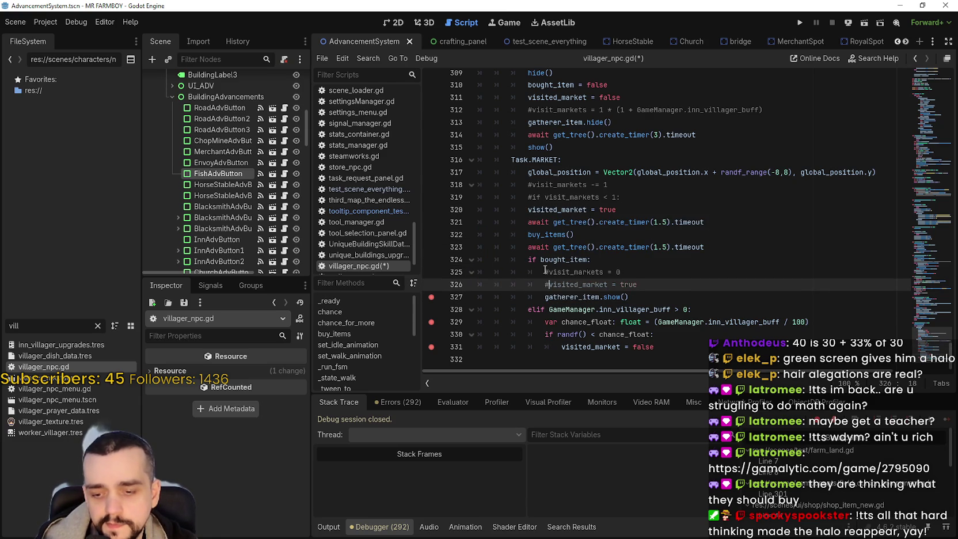
# Review the if bought_item, elif and visited_market = false lines 325–331.
pyautogui.click(576, 259)
pyautogui.doubleClick(576, 260)
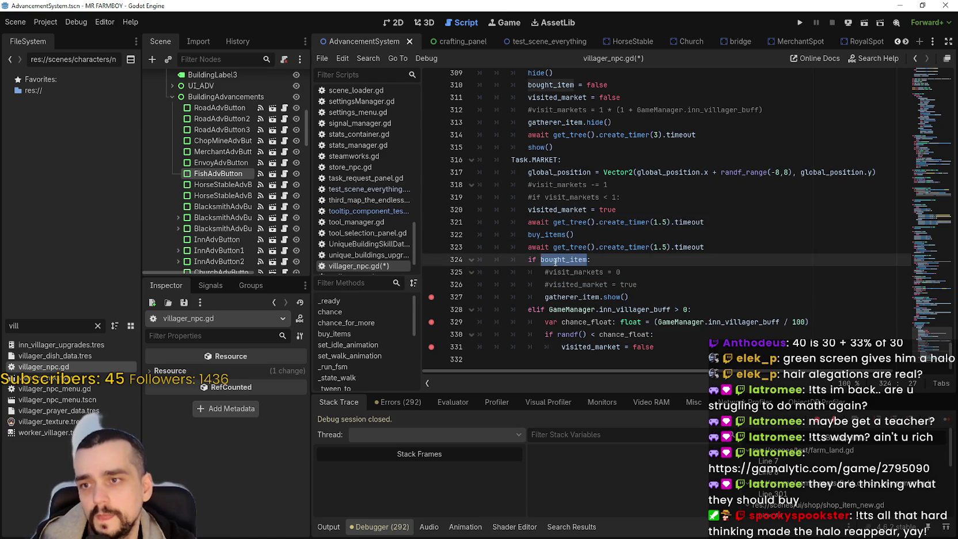
pyautogui.moveTo(525, 259)
pyautogui.mouseDown()
pyautogui.moveTo(603, 256)
pyautogui.moveTo(656, 295)
pyautogui.mouseUp()
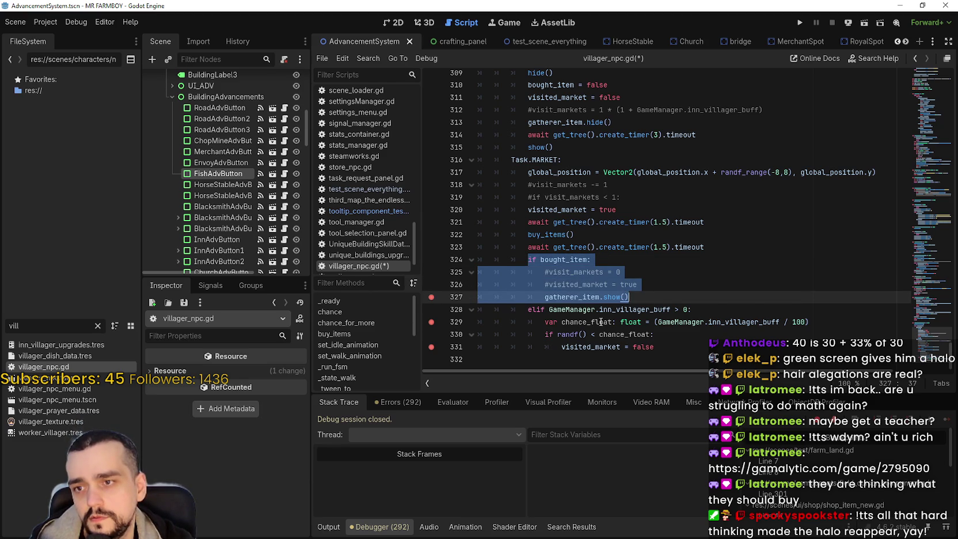
pyautogui.click(553, 326)
pyautogui.click(525, 311)
pyautogui.moveTo(526, 310); pyautogui.dragTo(809, 322)
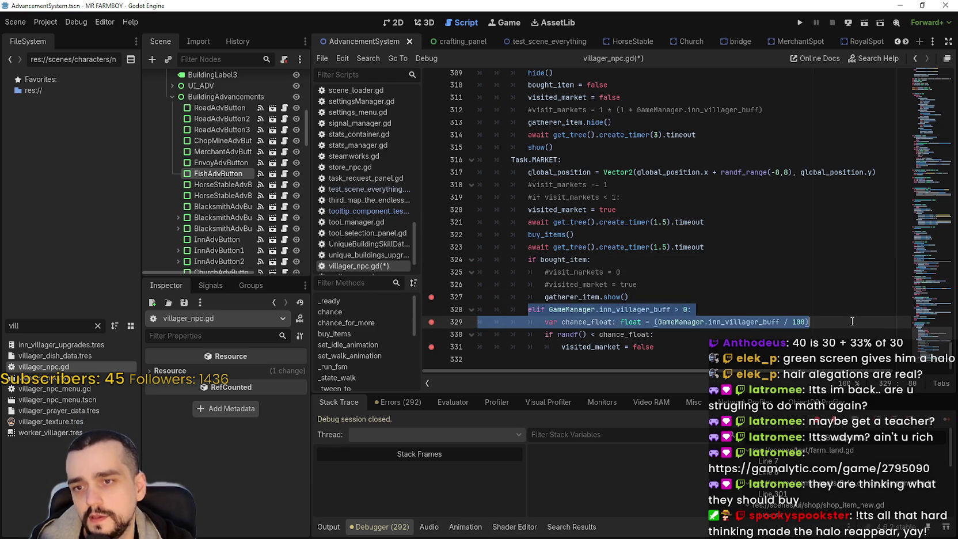
pyautogui.click(727, 333)
pyautogui.moveTo(655, 347); pyautogui.dragTo(562, 348)
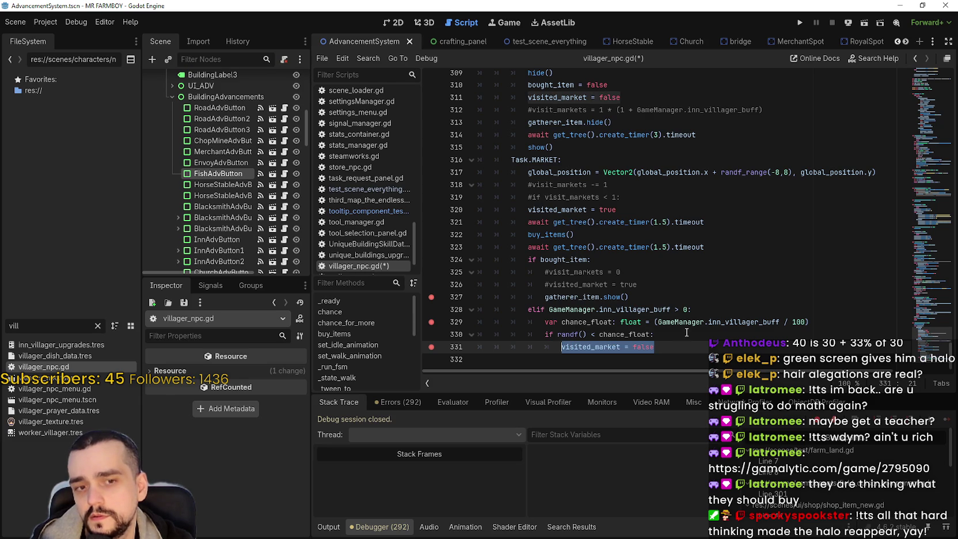
pyautogui.click(635, 269)
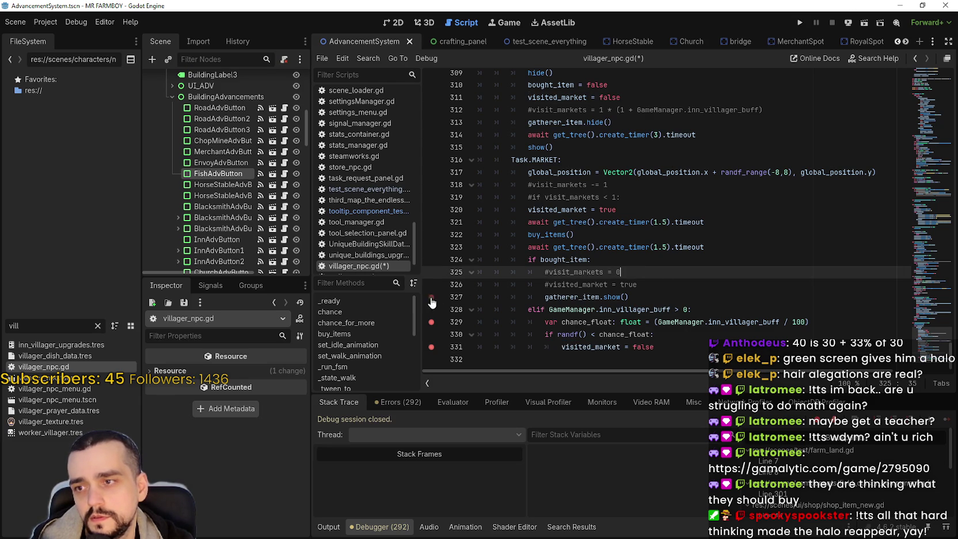
pyautogui.moveTo(638, 284); pyautogui.dragTo(628, 297)
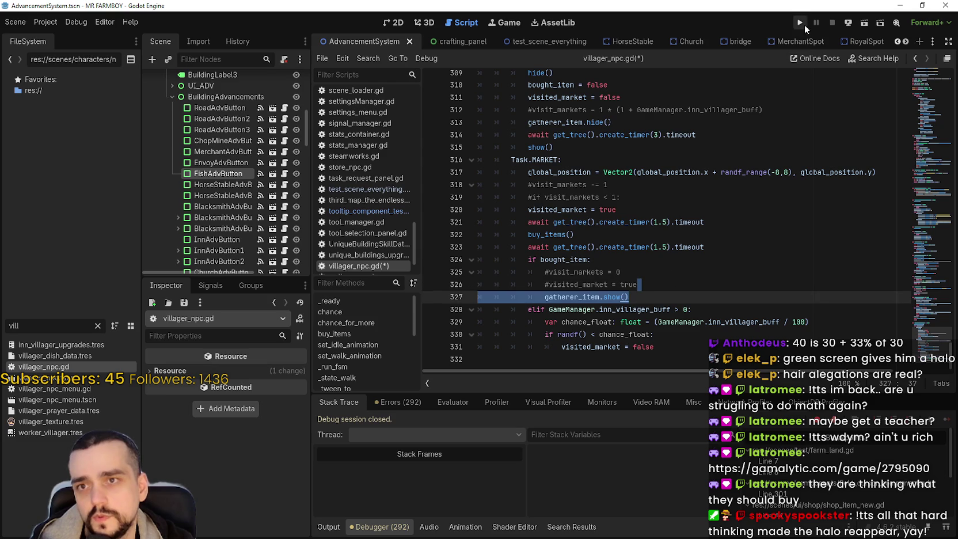
# Run the game, then look up buy_items() and inspect bought_item = true on line 61.
pyautogui.press('Escape')
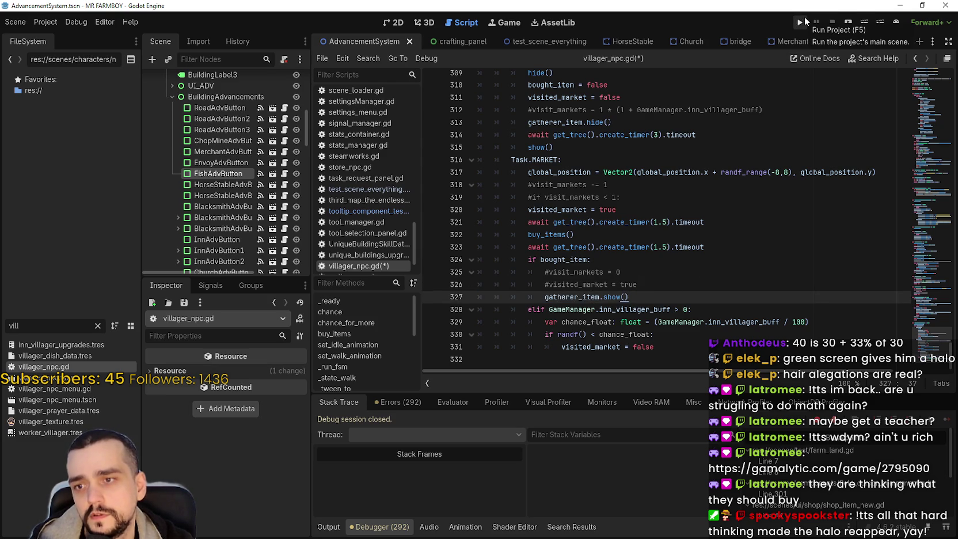
pyautogui.click(805, 17)
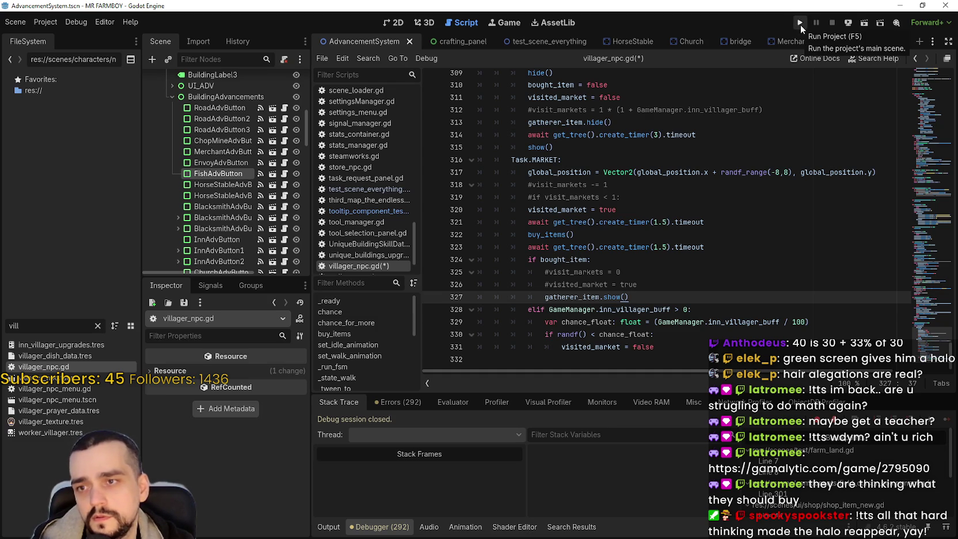
pyautogui.rightClick(561, 234)
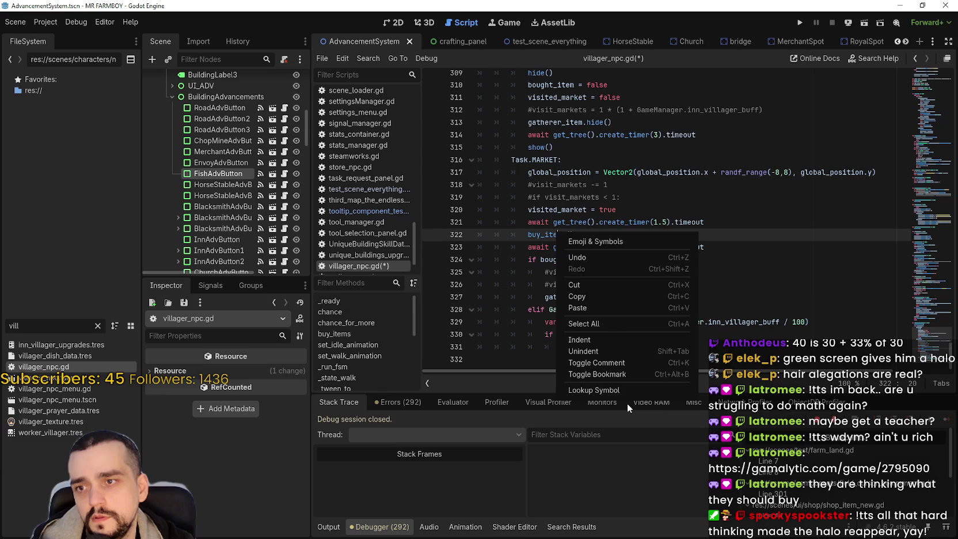
pyautogui.click(623, 394)
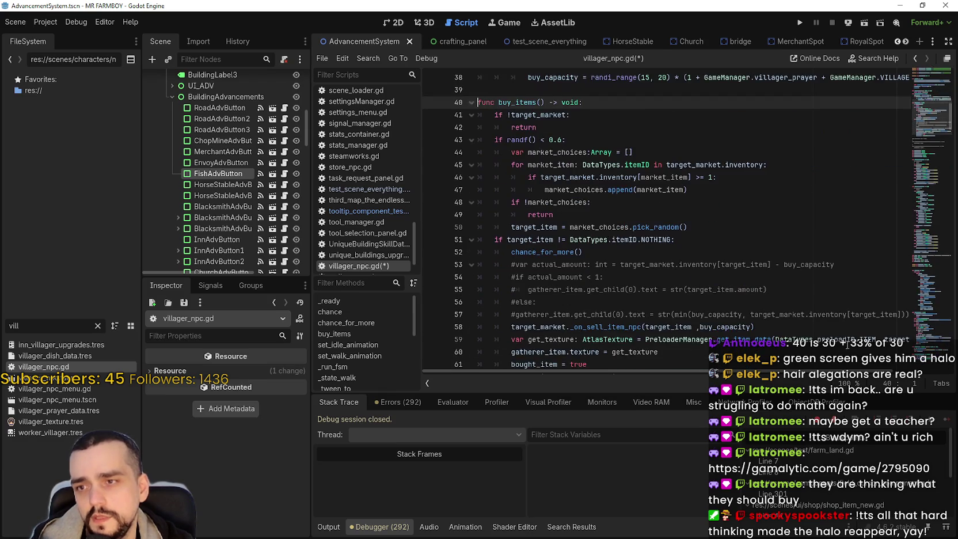
pyautogui.scroll(-3, 615, 246)
pyautogui.click(603, 253)
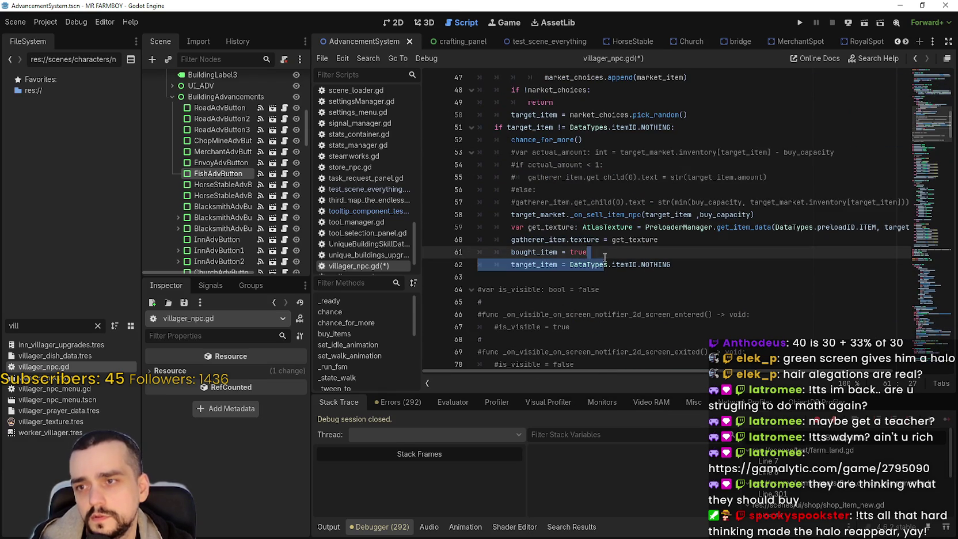
# Return to the market code around line 318 and launch the project again.
pyautogui.moveTo(603, 253); pyautogui.dragTo(509, 240)
pyautogui.scroll(6, 653, 265)
pyautogui.click(653, 265)
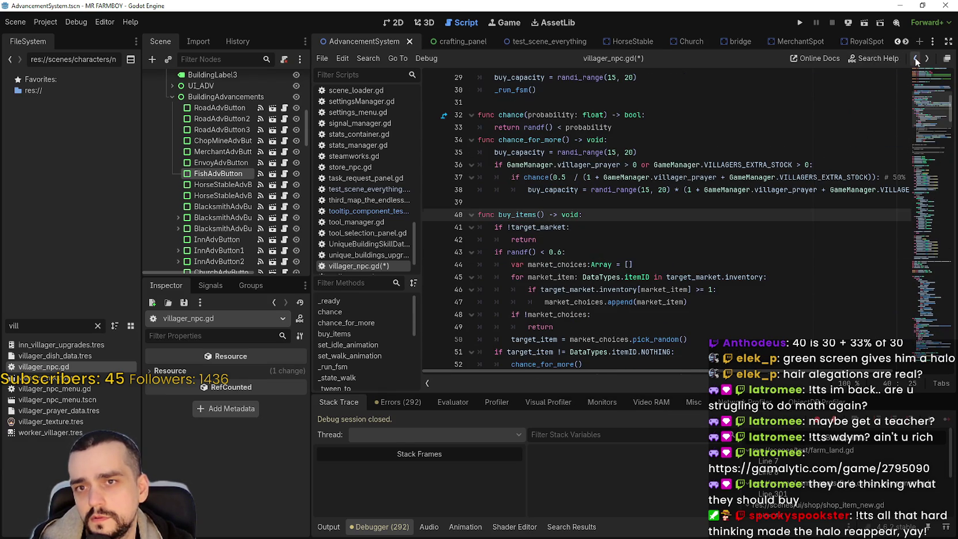
pyautogui.click(915, 58)
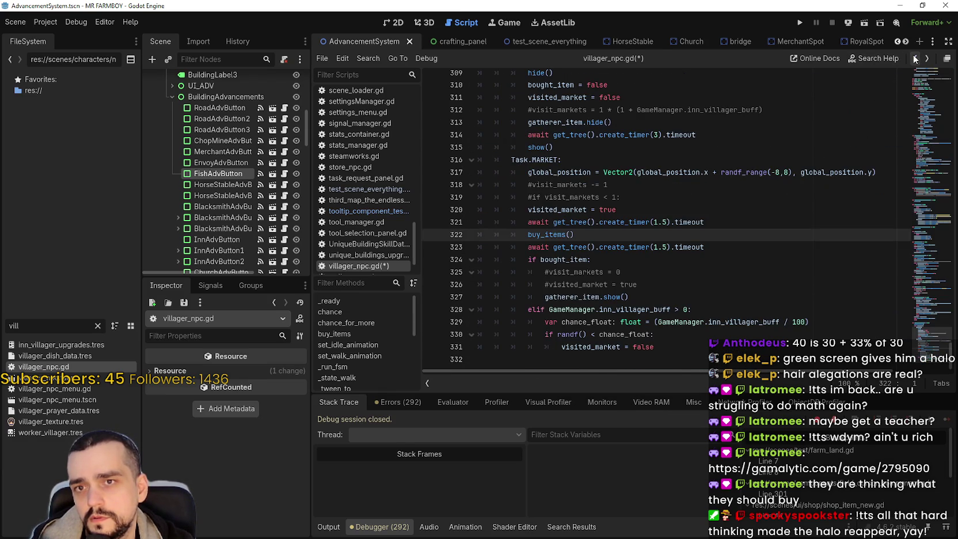
pyautogui.click(748, 179)
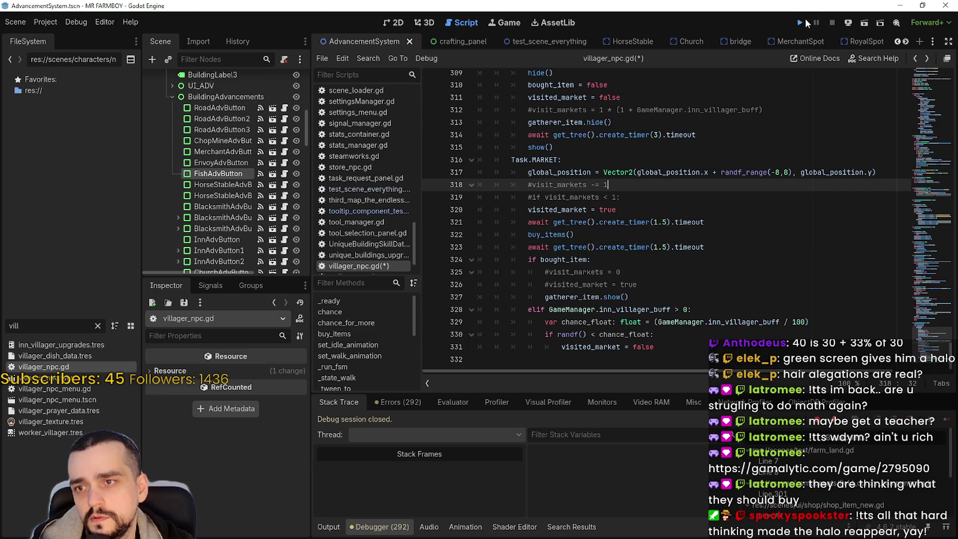
pyautogui.click(804, 21)
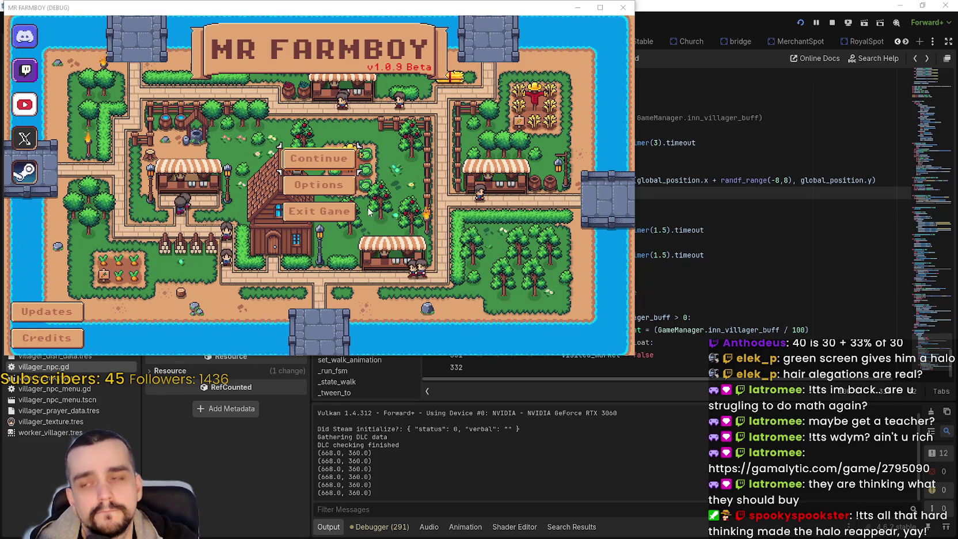
# Continue the game from the Save 1 (Normal) slot.
pyautogui.click(326, 151)
pyautogui.click(326, 144)
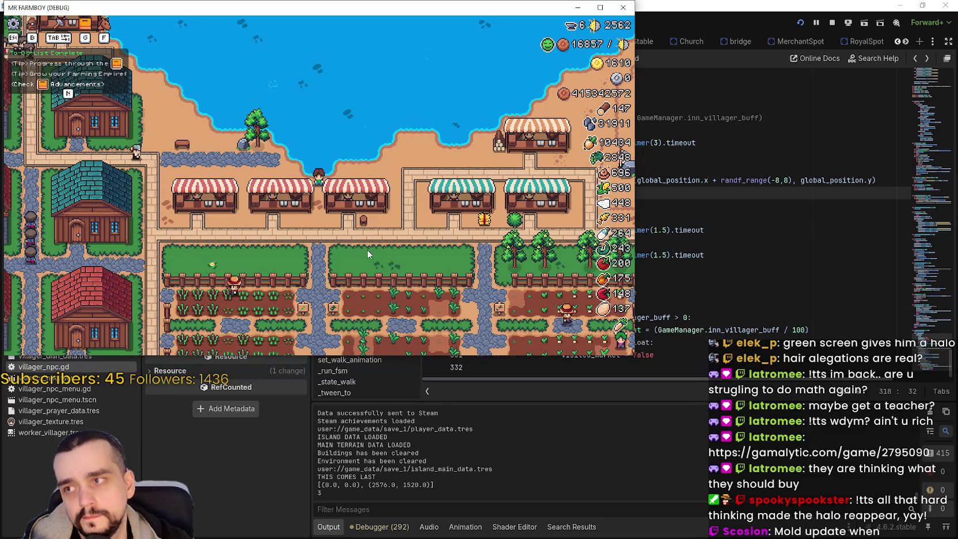
# Maximize the game and zoom around the market stalls to watch the villagers.
pyautogui.scroll(-3, 369, 248)
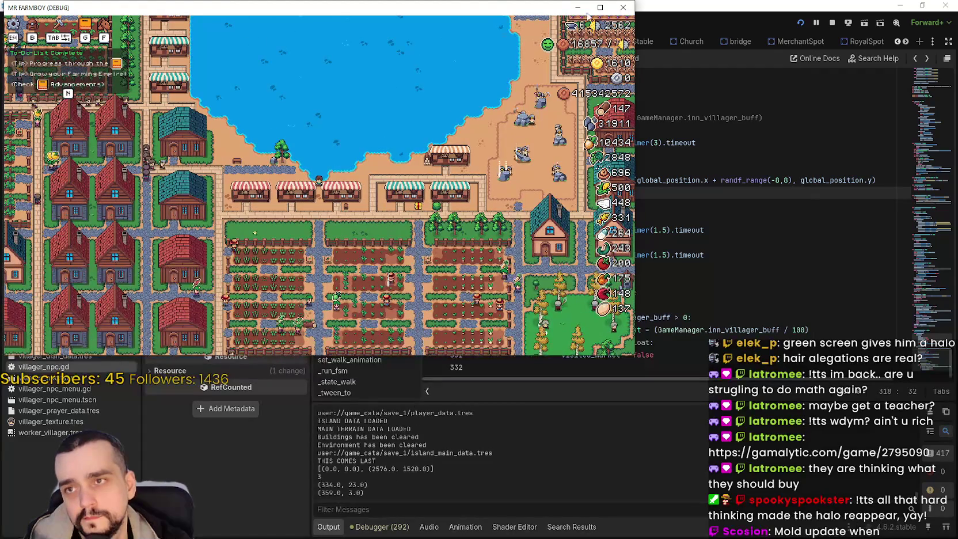
pyautogui.click(600, 7)
pyautogui.scroll(3, 490, 219)
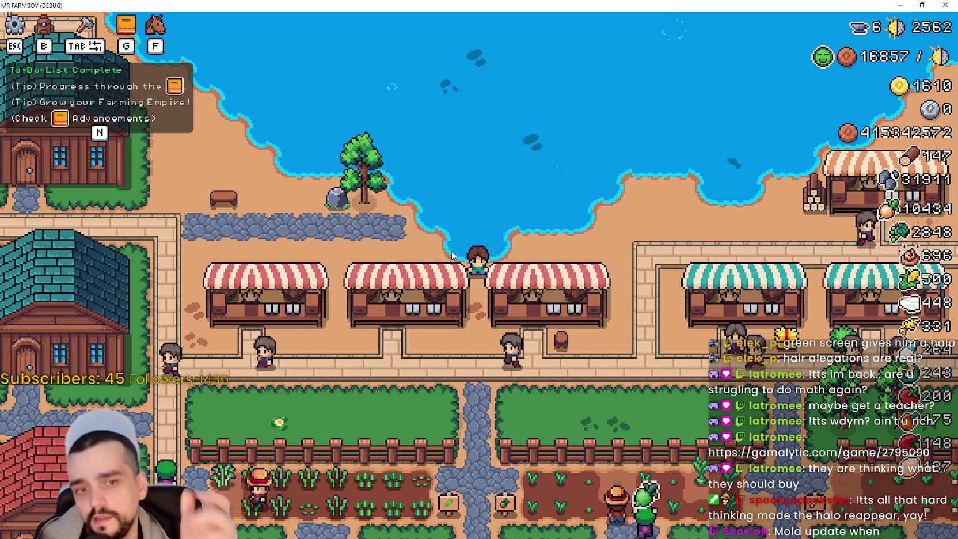
pyautogui.scroll(-5, 391, 162)
pyautogui.scroll(4, 306, 130)
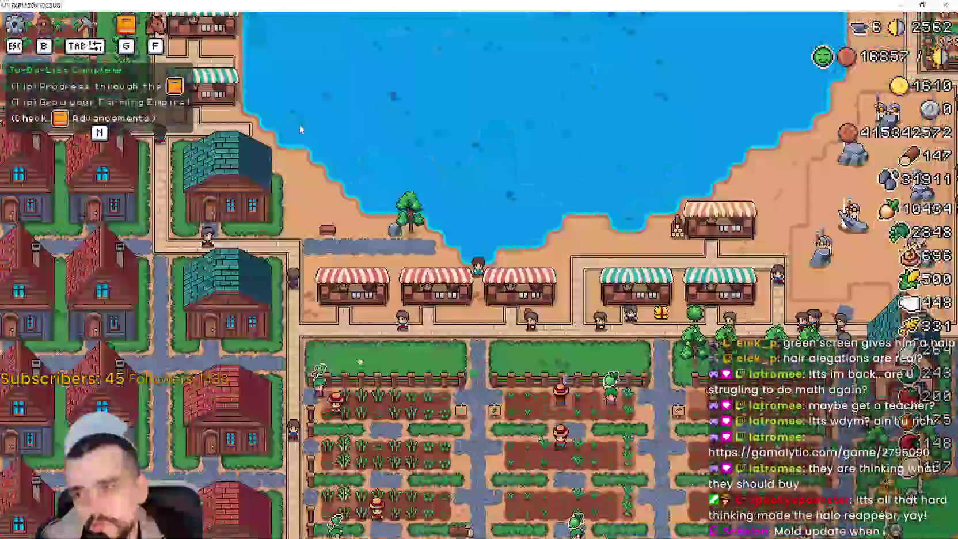
pyautogui.scroll(-5, 306, 130)
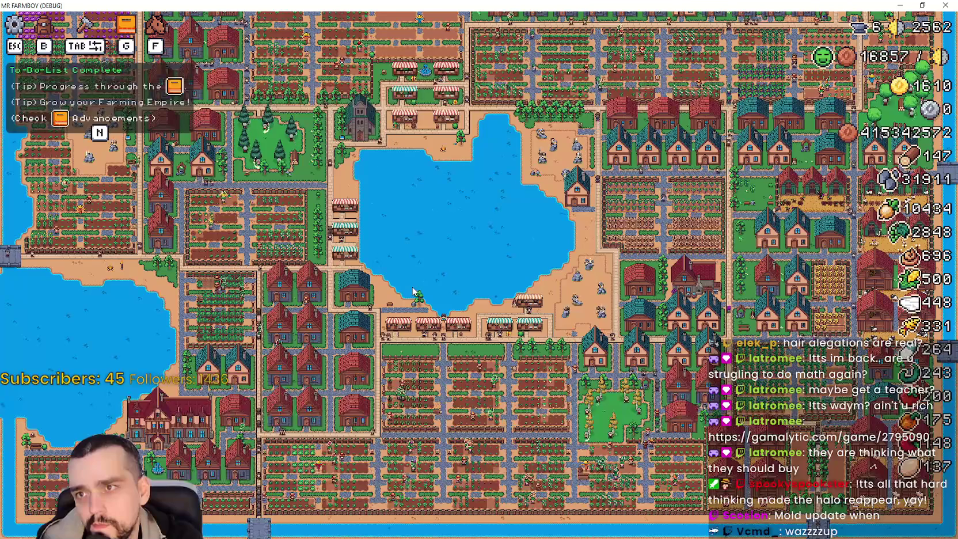
pyautogui.scroll(1, 410, 374)
pyautogui.scroll(5, 411, 376)
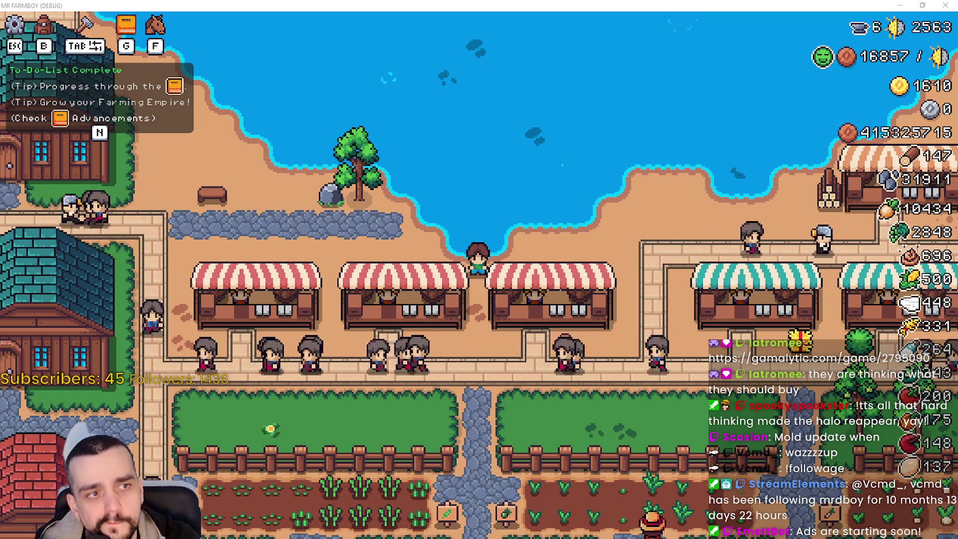
pyautogui.scroll(2, 409, 294)
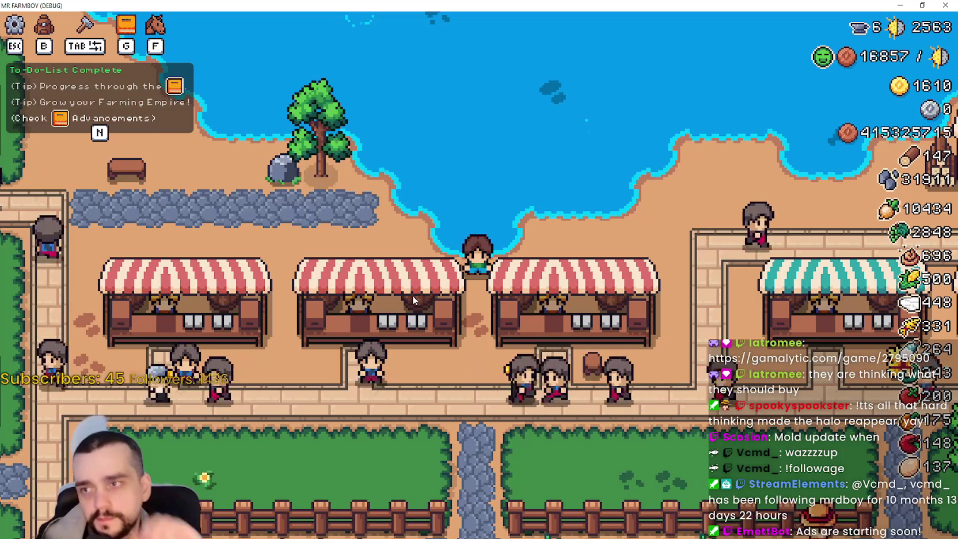
pyautogui.scroll(-3, 335, 127)
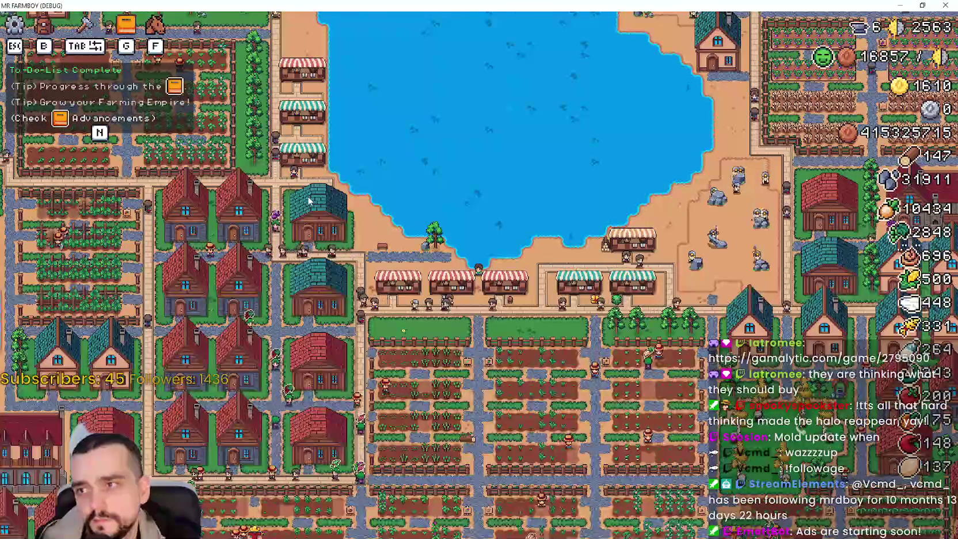
pyautogui.scroll(3, 329, 256)
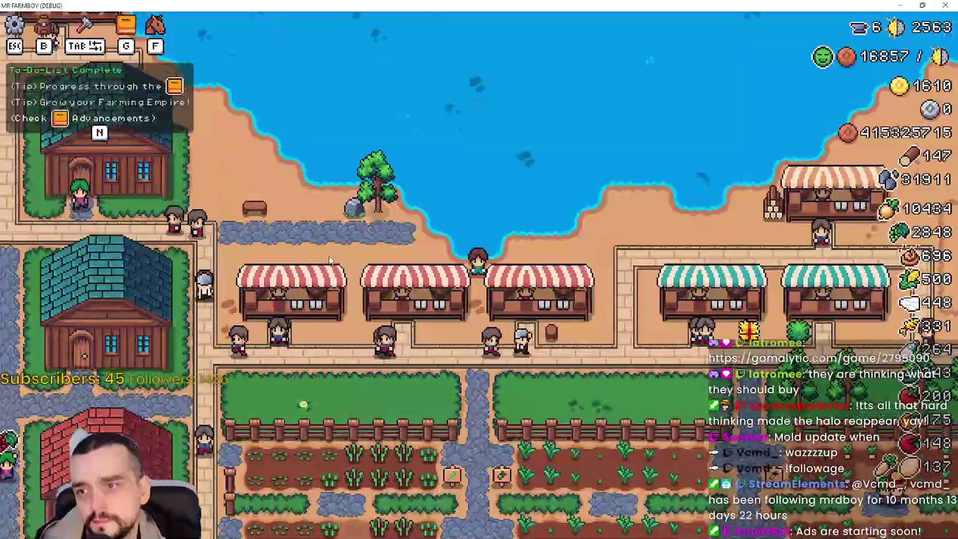
# Hide the To-Do-List tips with N, keep watching the stalls, then restore the window size.
pyautogui.press('n')
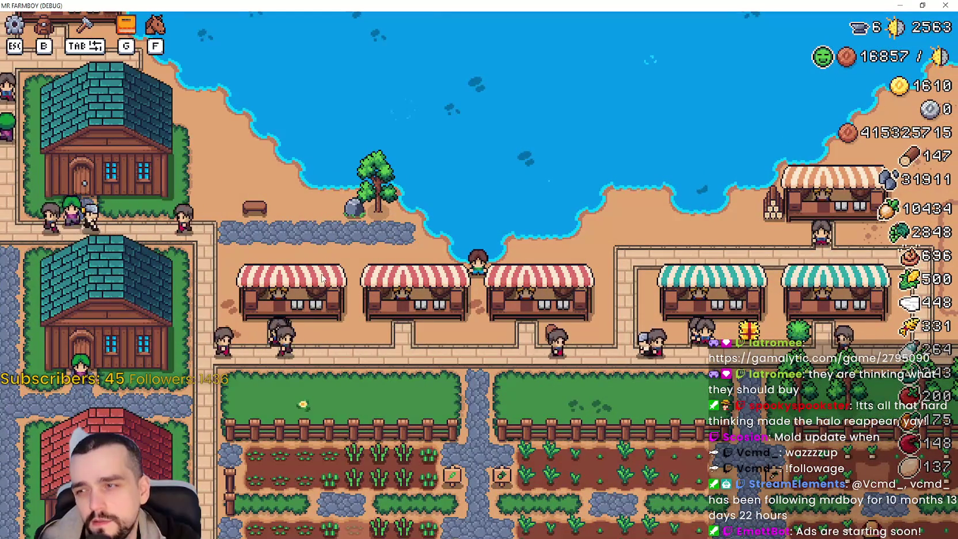
pyautogui.scroll(2, 417, 331)
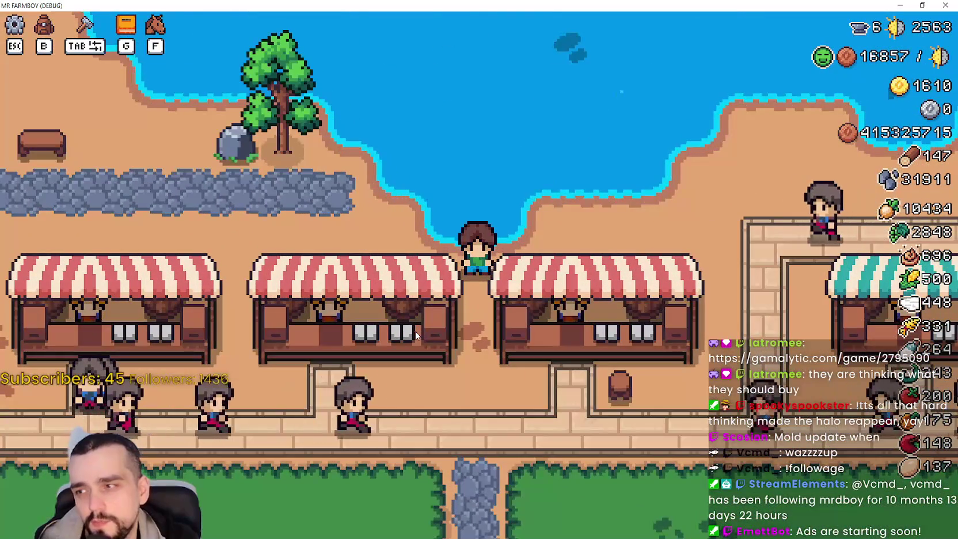
pyautogui.scroll(-1, 412, 332)
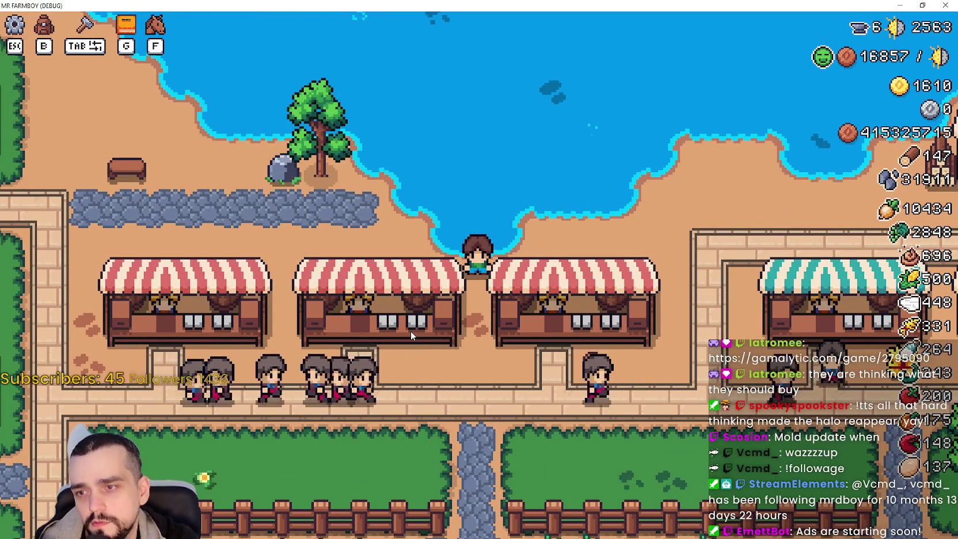
pyautogui.scroll(-1, 411, 334)
pyautogui.scroll(-1, 411, 333)
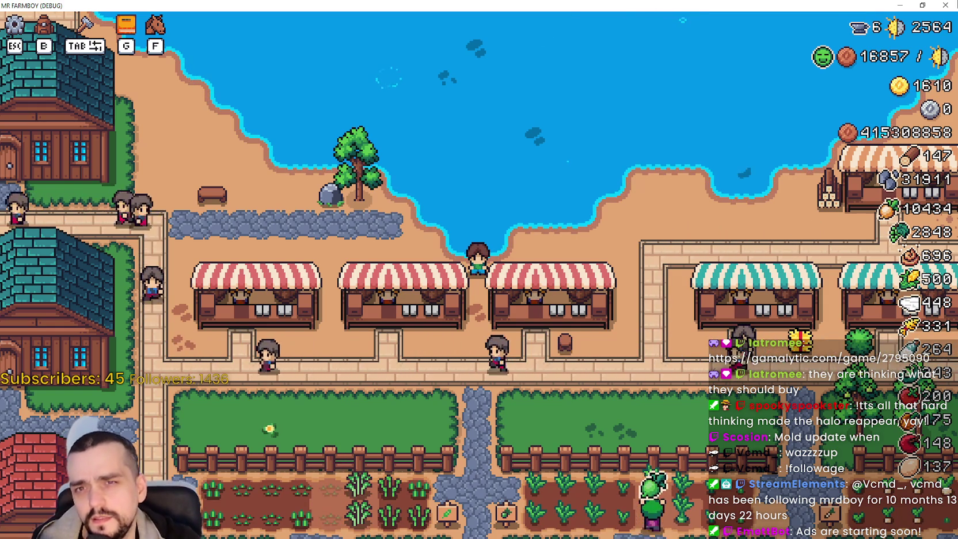
pyautogui.doubleClick(636, 5)
# Jump from the buy_items call on line 321 to its definition, then switch back to the game.
pyautogui.click(795, 229)
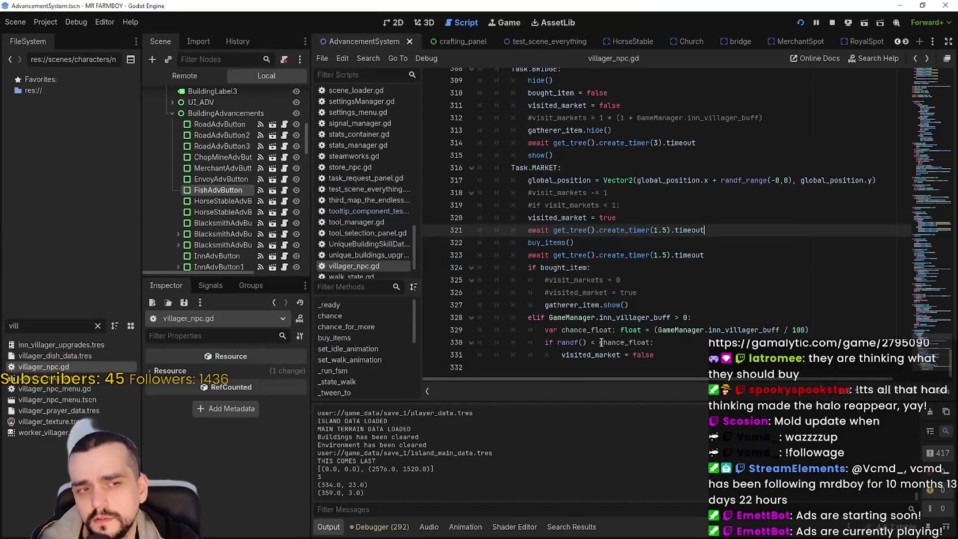
pyautogui.moveTo(711, 256)
pyautogui.mouseDown()
pyautogui.moveTo(576, 254)
pyautogui.moveTo(490, 228)
pyautogui.mouseUp()
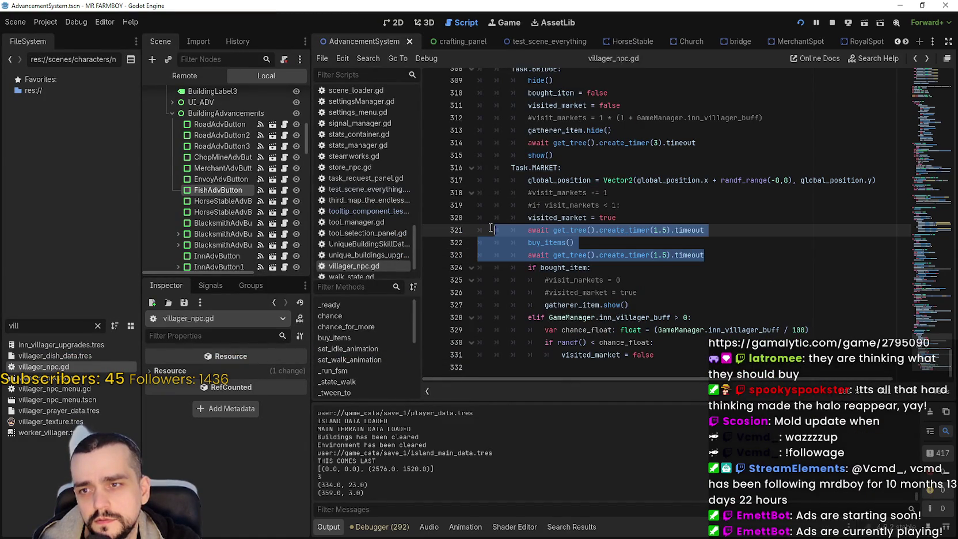
pyautogui.click(682, 263)
pyautogui.rightClick(548, 244)
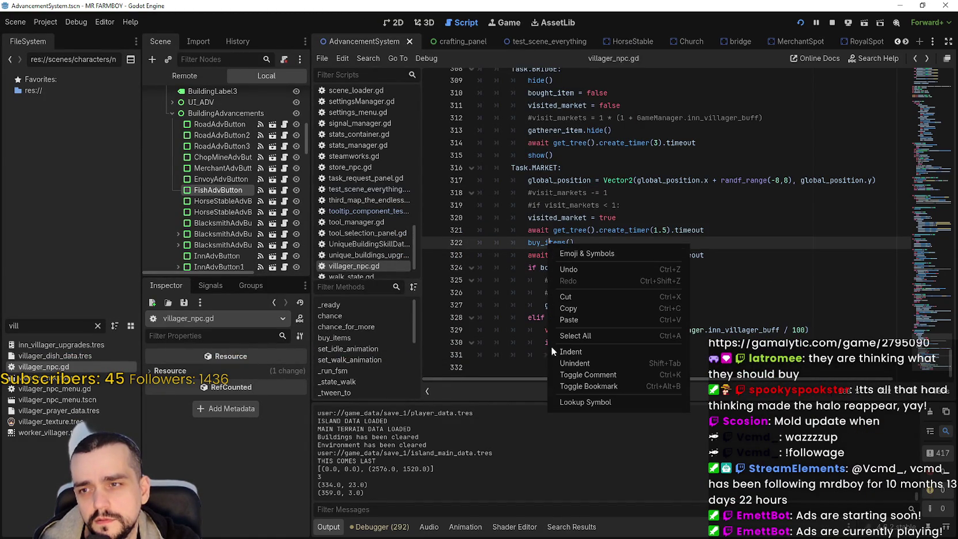
pyautogui.click(580, 402)
pyautogui.scroll(-6, 573, 267)
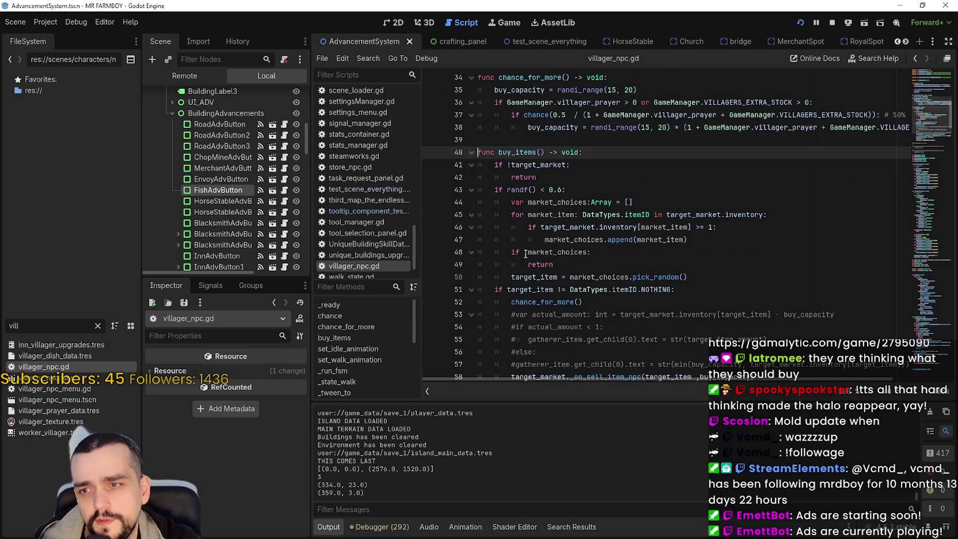
pyautogui.scroll(4, 517, 273)
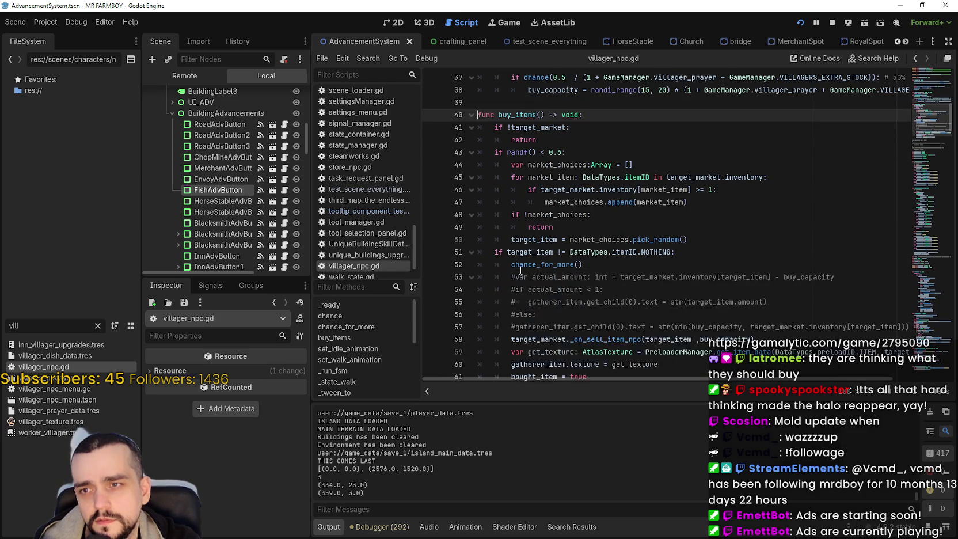
pyautogui.hotkey('alt', 'Tab')
pyautogui.scroll(3, 254, 237)
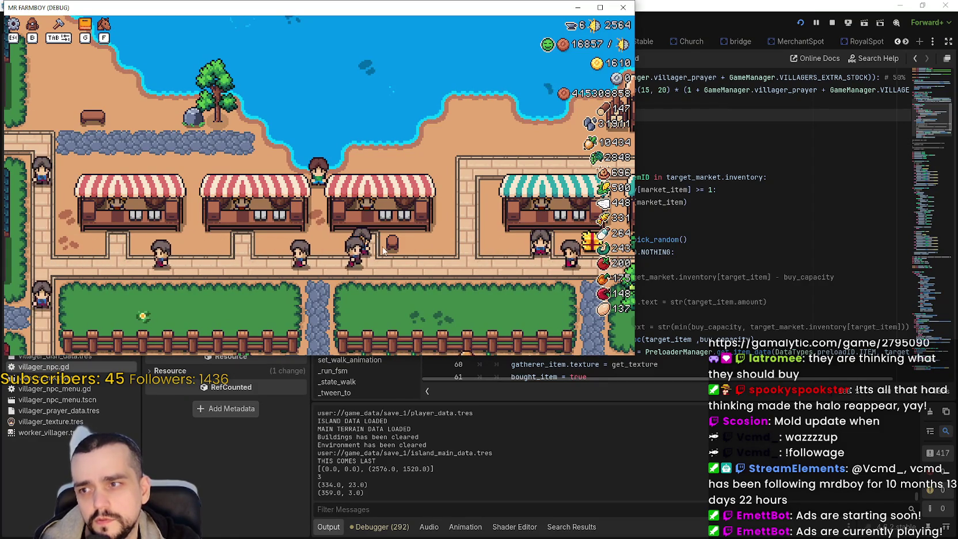
# Maximize the game to check villagers at the market, then minimize it to reveal the script.
pyautogui.scroll(-3, 380, 257)
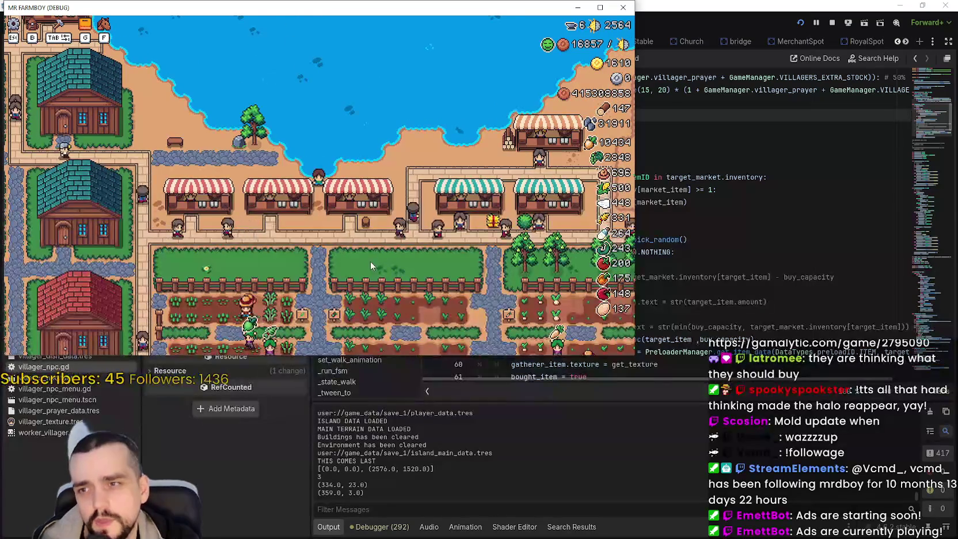
pyautogui.scroll(-2, 374, 253)
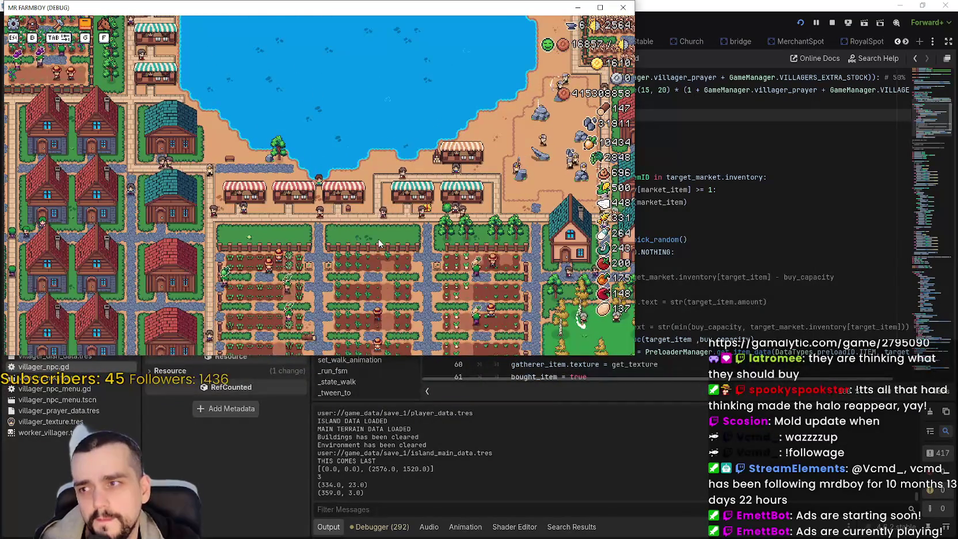
pyautogui.scroll(5, 377, 237)
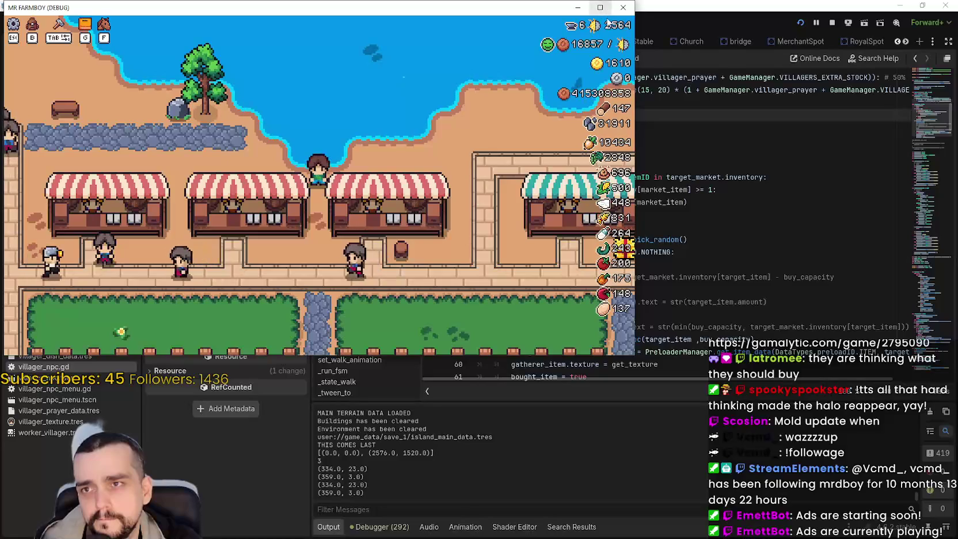
pyautogui.scroll(-3, 379, 236)
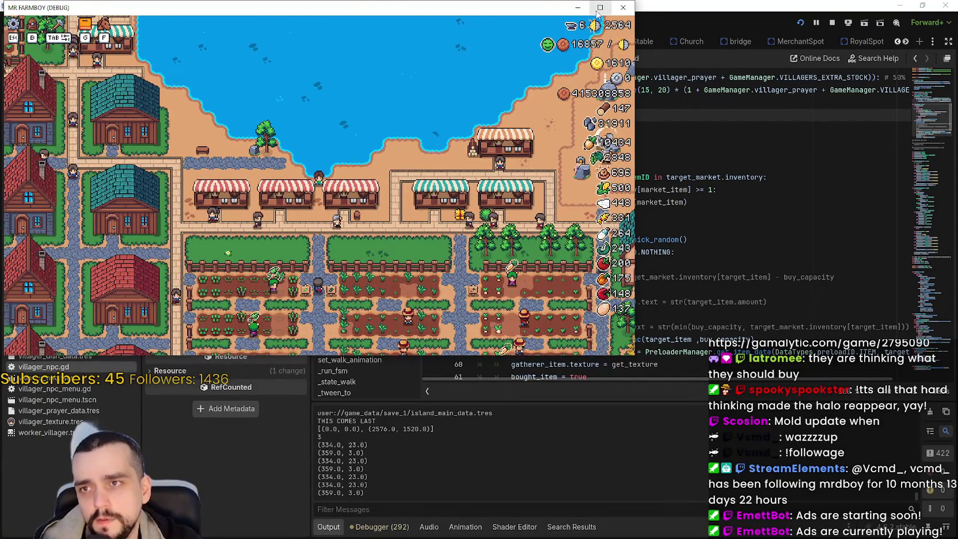
pyautogui.click(598, 9)
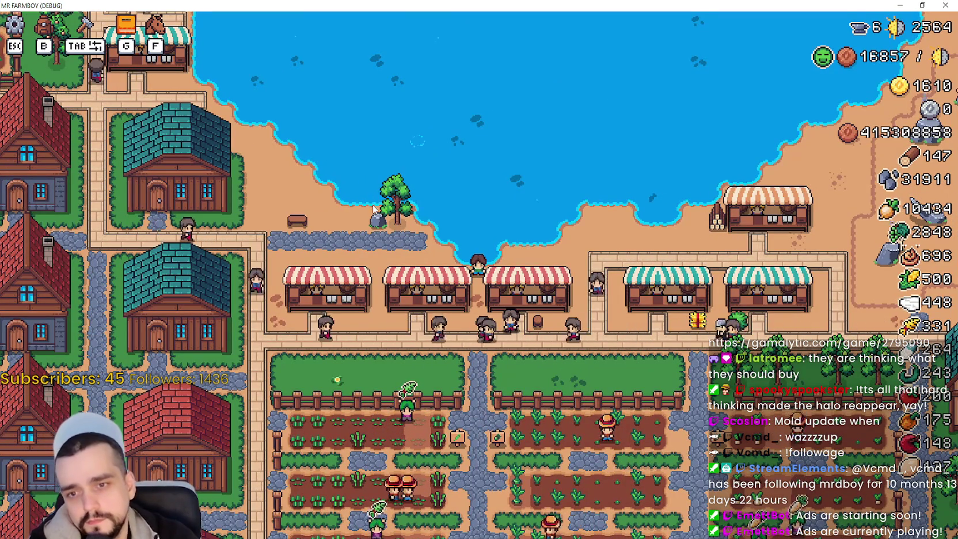
pyautogui.scroll(3, 377, 207)
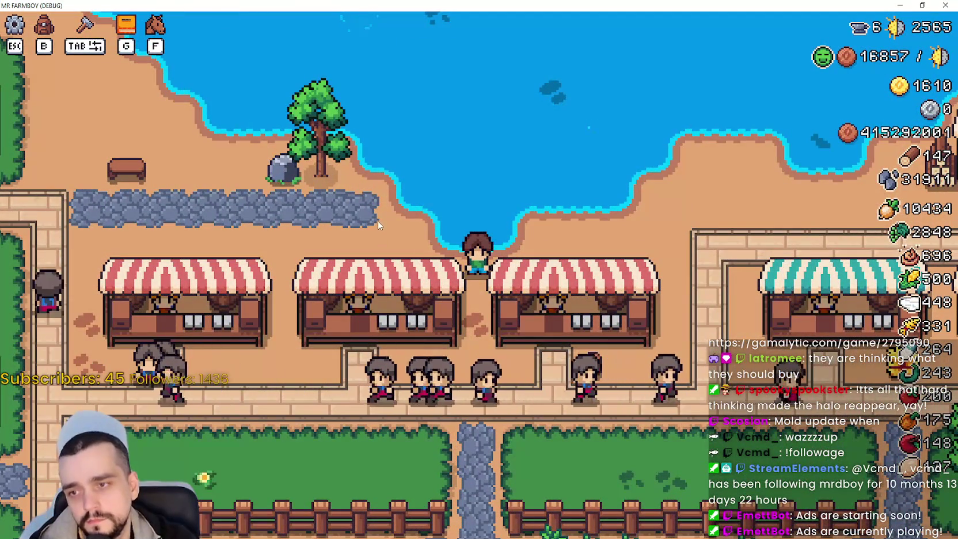
pyautogui.scroll(-3, 380, 224)
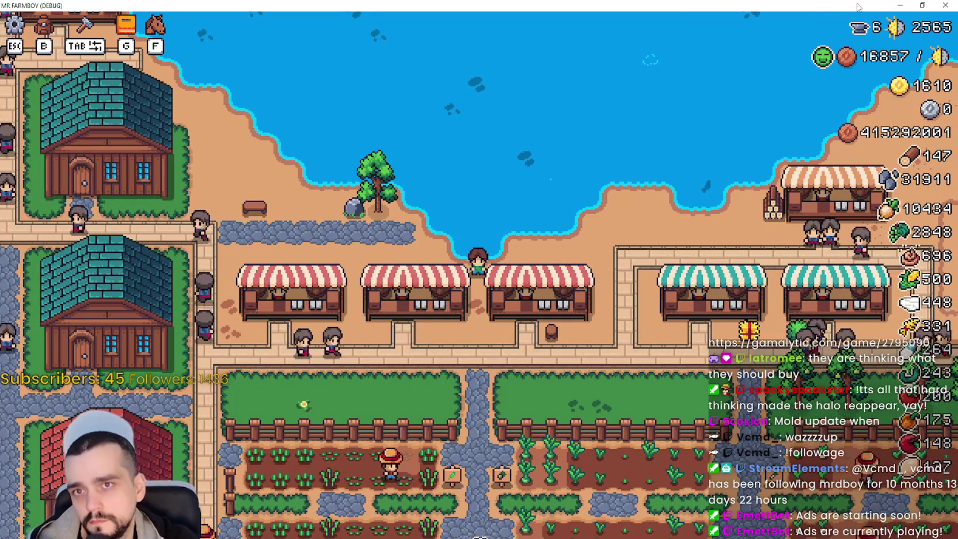
pyautogui.click(899, 5)
pyautogui.scroll(2, 815, 131)
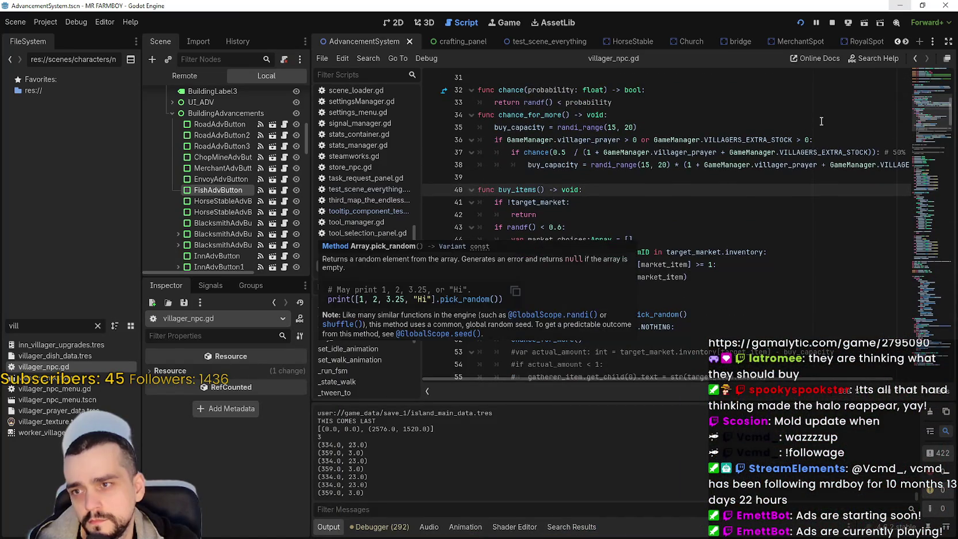
# Return to the market code and select visit_markets on line 312, viewing lines 308–332.
pyautogui.click(914, 58)
pyautogui.scroll(2, 755, 225)
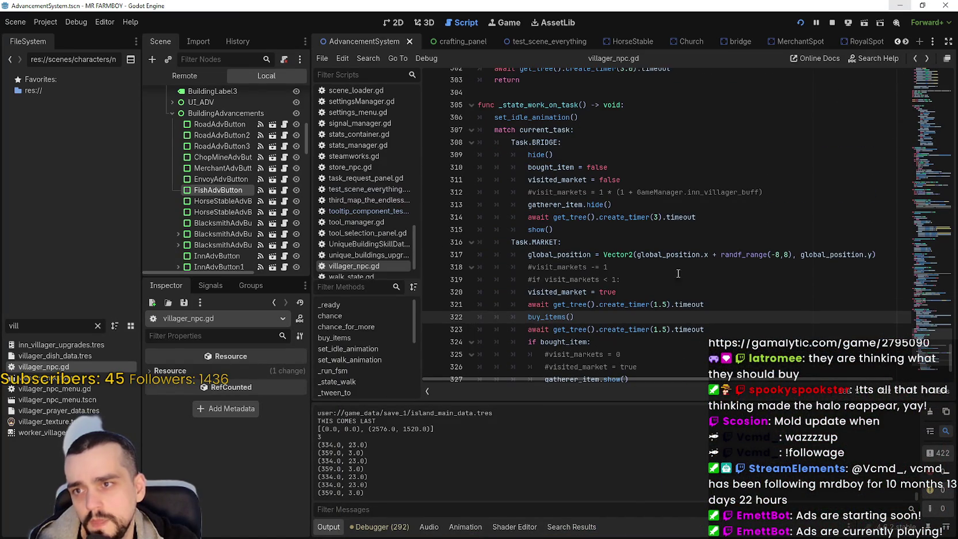
pyautogui.scroll(1, 709, 205)
pyautogui.doubleClick(556, 229)
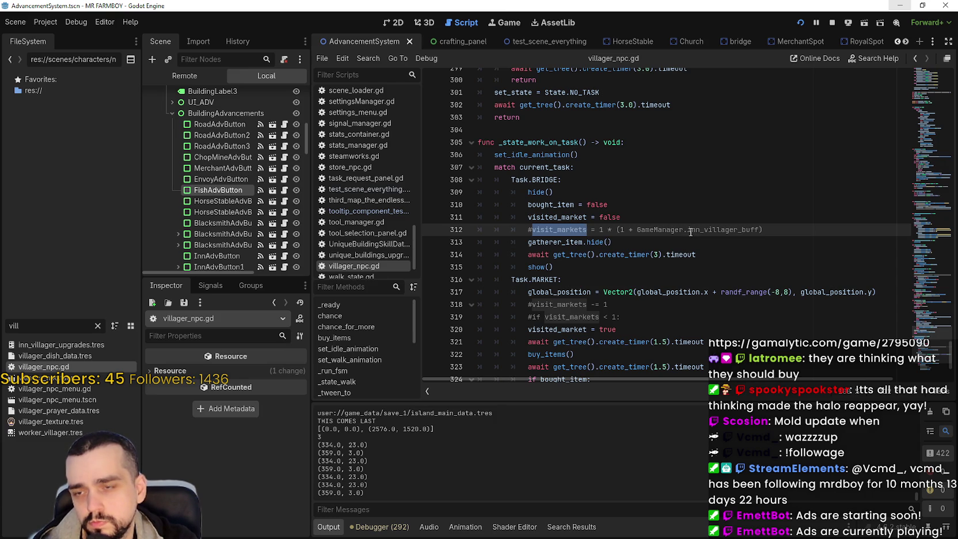
pyautogui.scroll(-3, 688, 228)
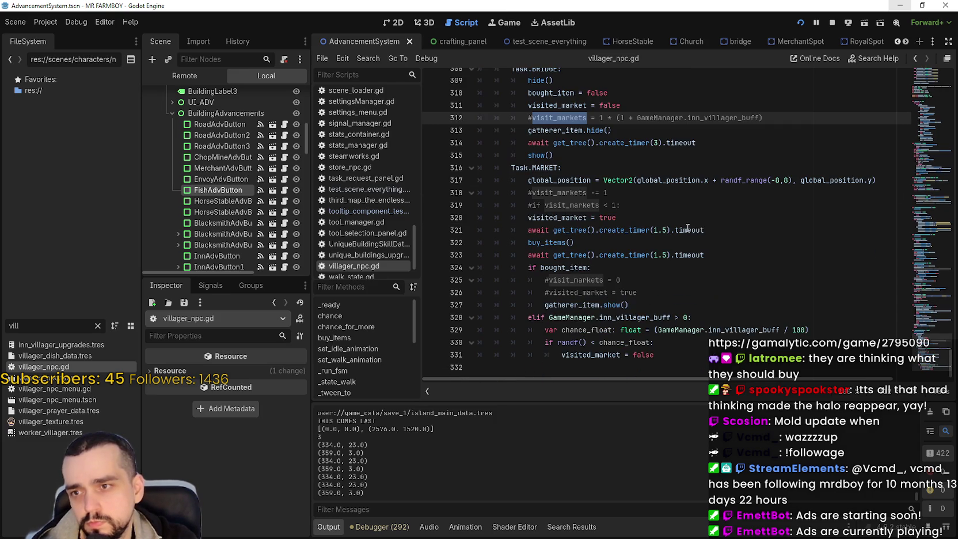
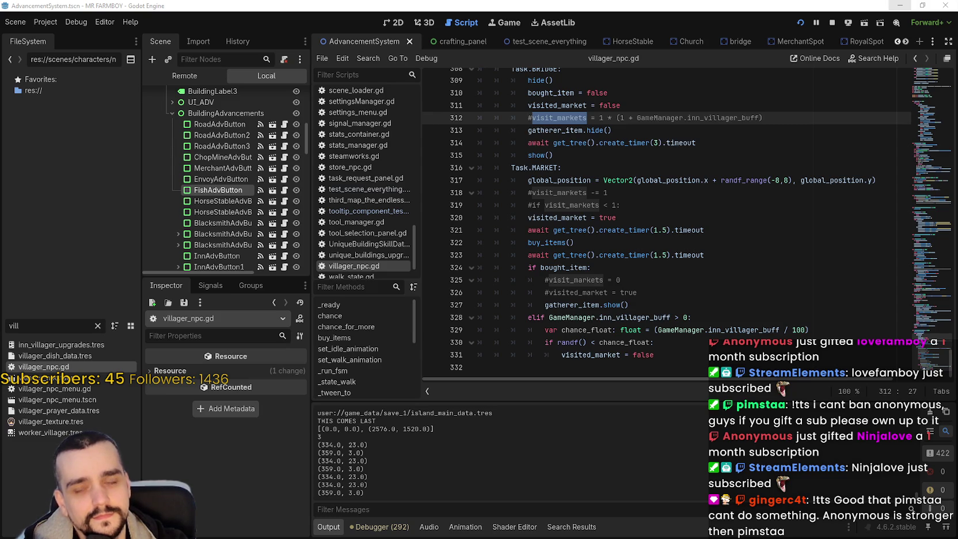
# Inspect the commented-out visited_market and visit_markets lines (317–326) in villager_npc.gd, then switch to Mr Farmboy.
pyautogui.click(831, 293)
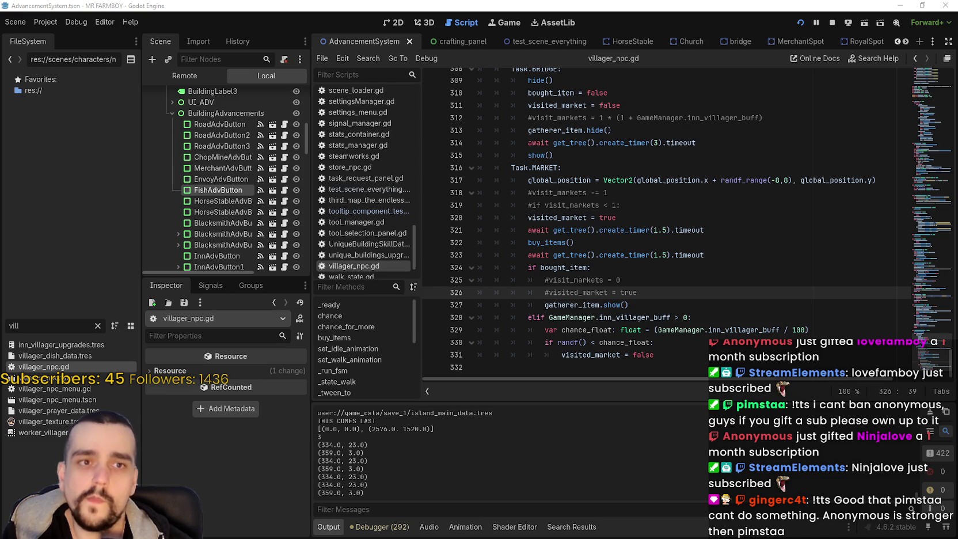
pyautogui.click(647, 206)
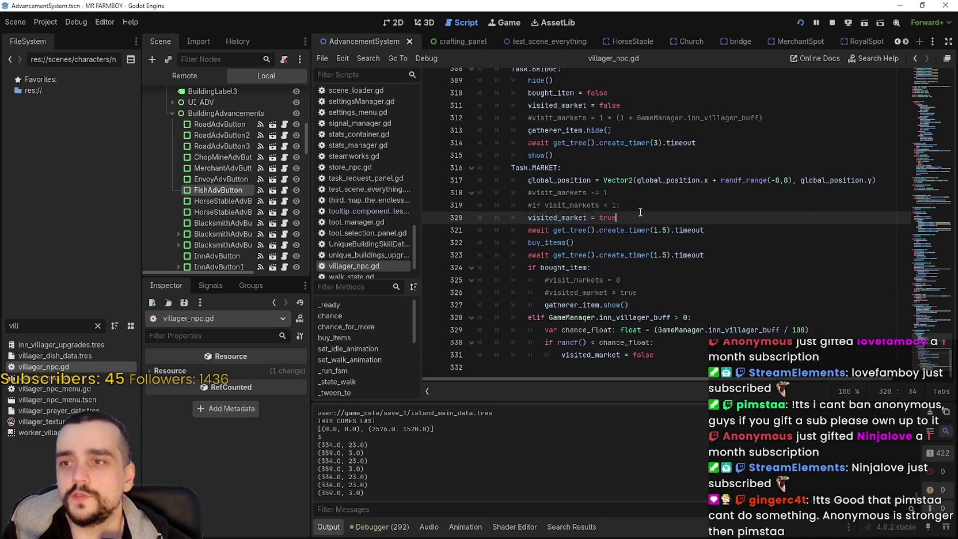
pyautogui.moveTo(620, 204); pyautogui.dragTo(549, 181)
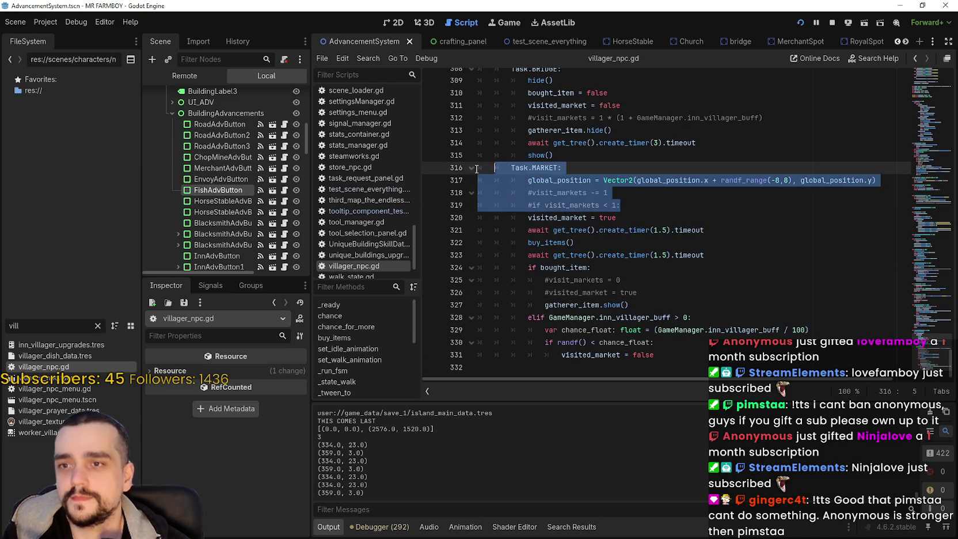
pyautogui.click(651, 230)
pyautogui.moveTo(651, 228)
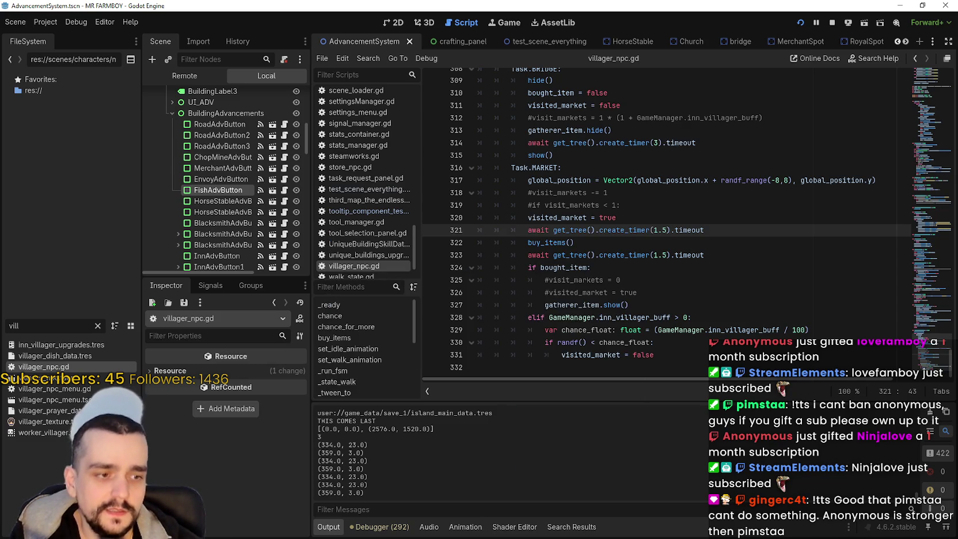
pyautogui.hotkey('alt', 'Tab')
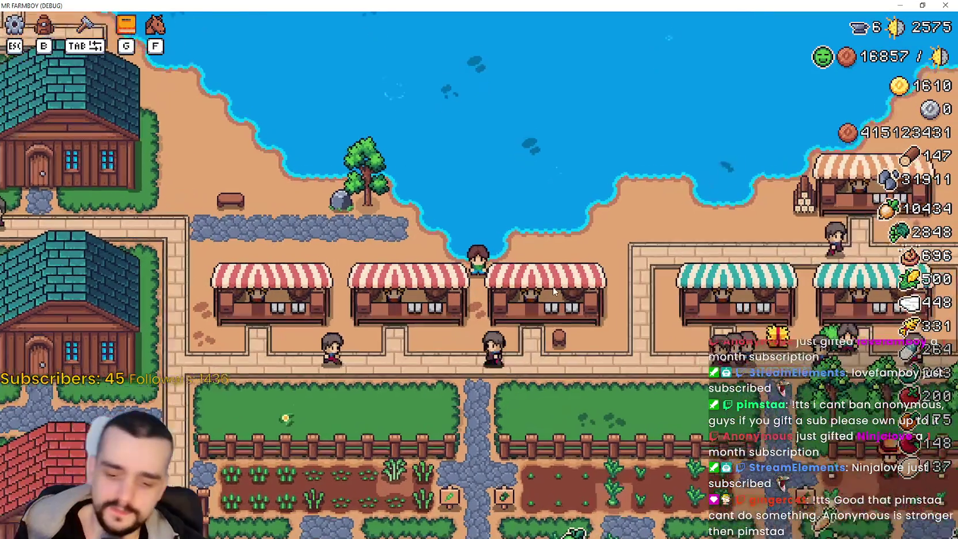
# Zoom in, look over the Market trading window, then check the Stats & Inventory window.
pyautogui.scroll(2, 551, 286)
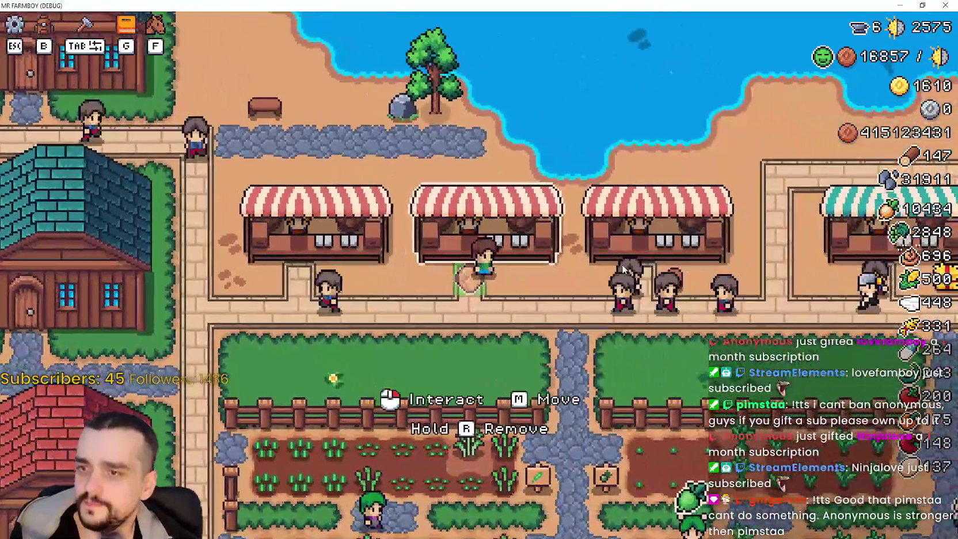
pyautogui.click(405, 199)
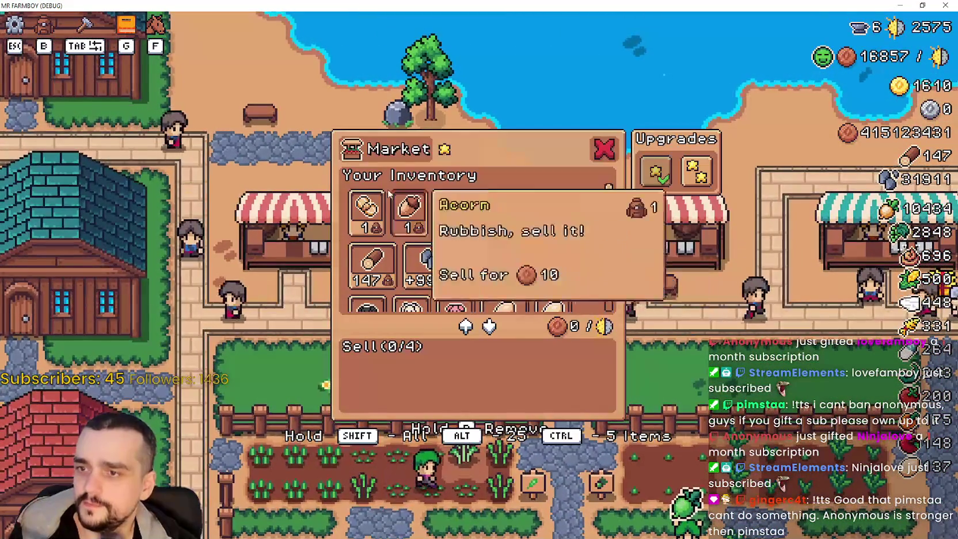
pyautogui.scroll(-3, 553, 230)
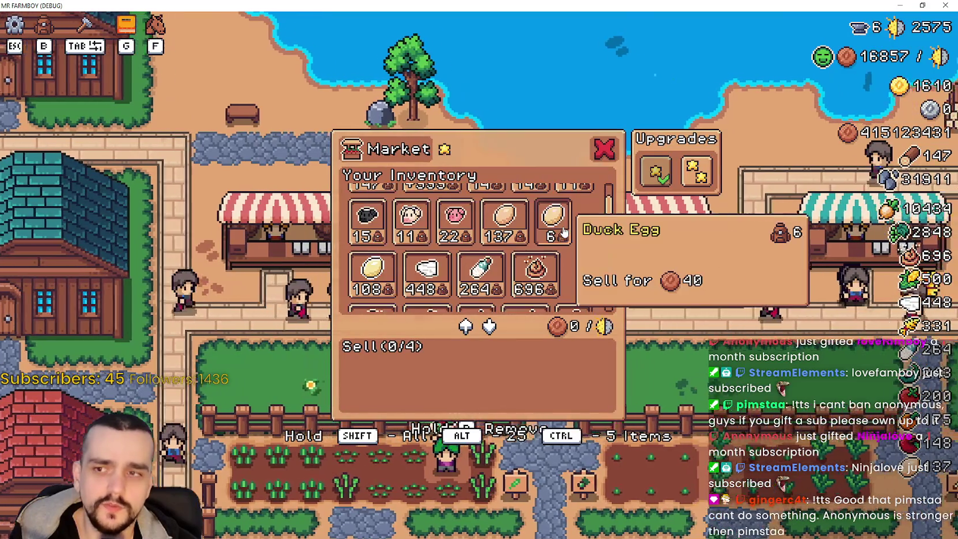
pyautogui.press('Escape')
pyautogui.scroll(-3, 636, 312)
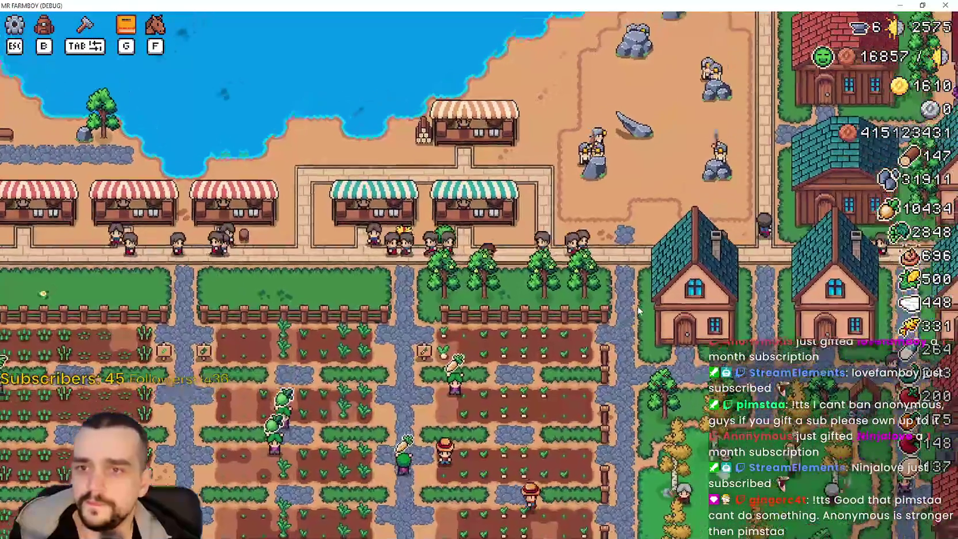
pyautogui.press('b')
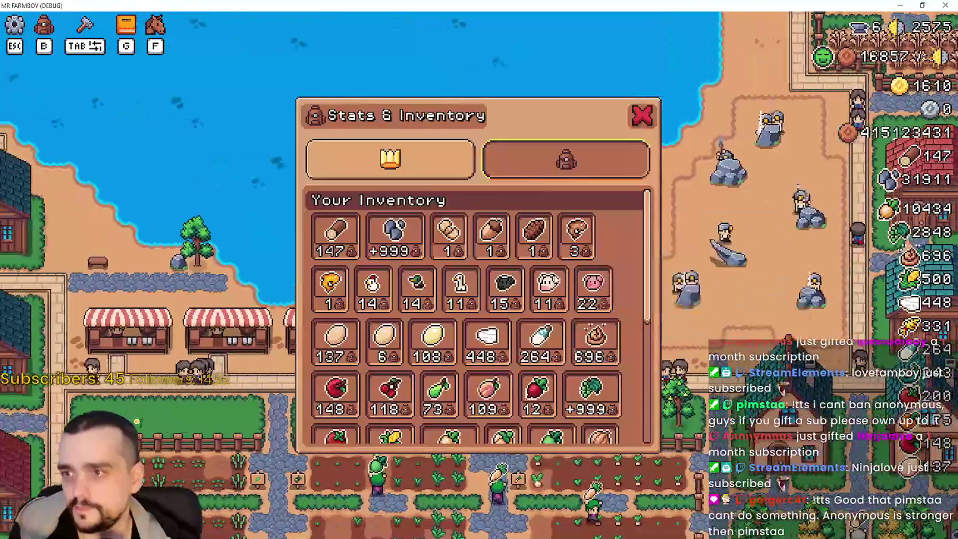
pyautogui.scroll(-5, 559, 268)
pyautogui.press('b')
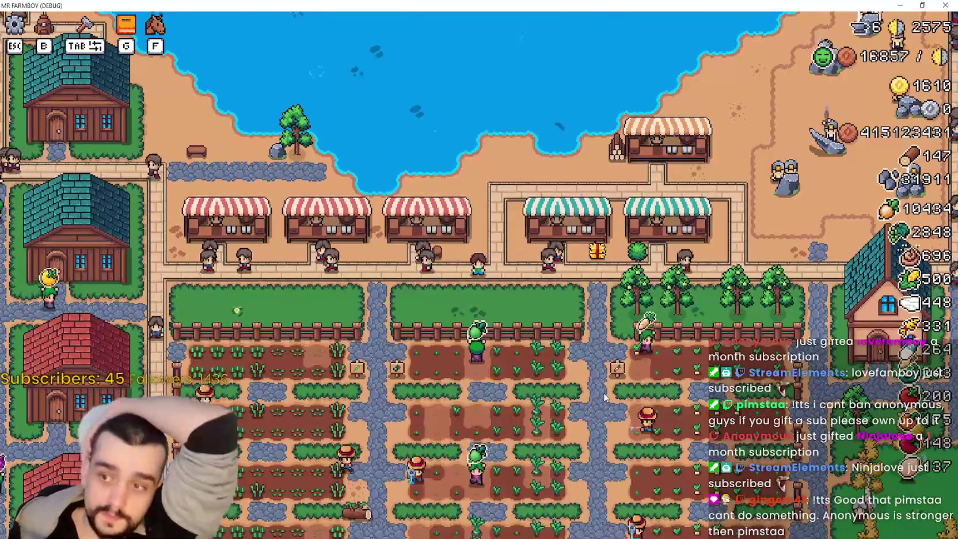
# Walk the farmer west to the hall by the fountain and open the Inn's Active Buffs panel.
pyautogui.press('a')
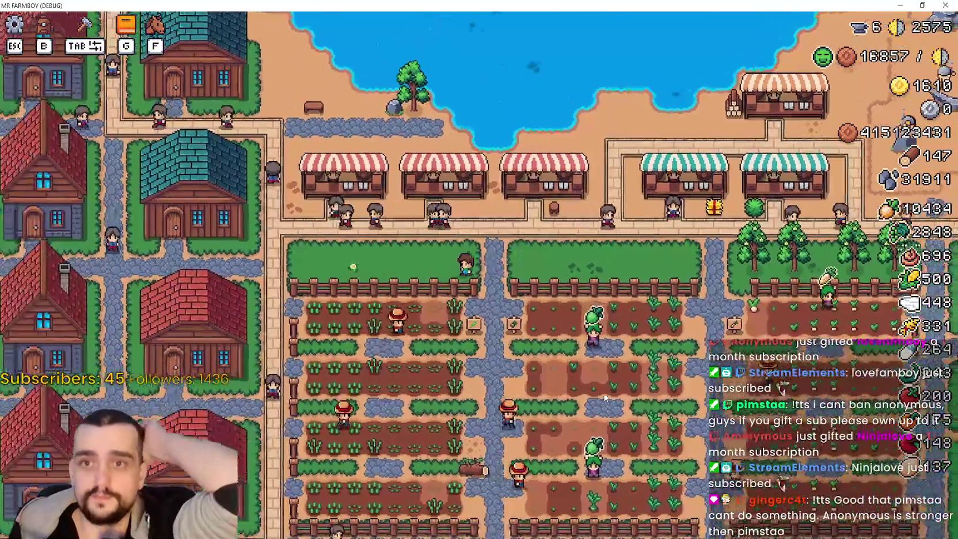
pyautogui.press('a')
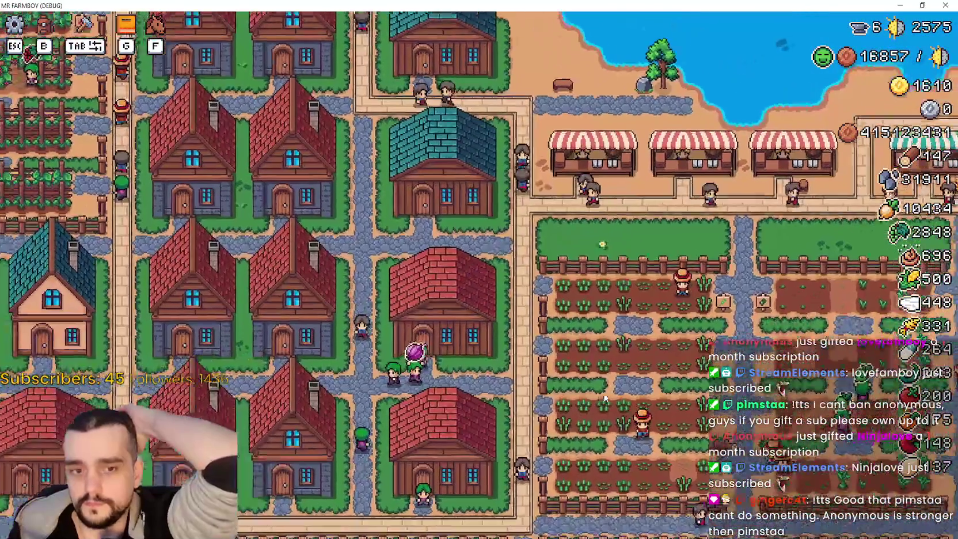
pyautogui.press('a')
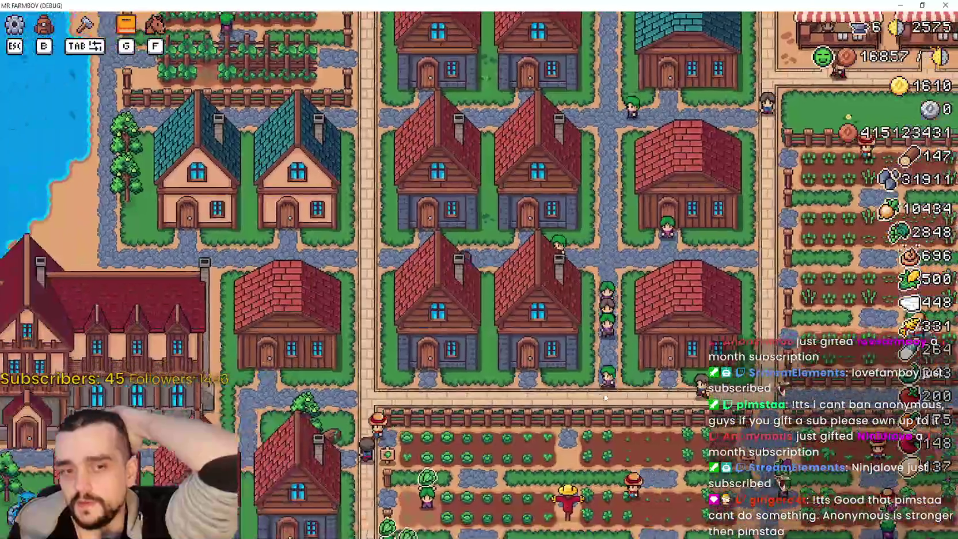
pyautogui.press('a')
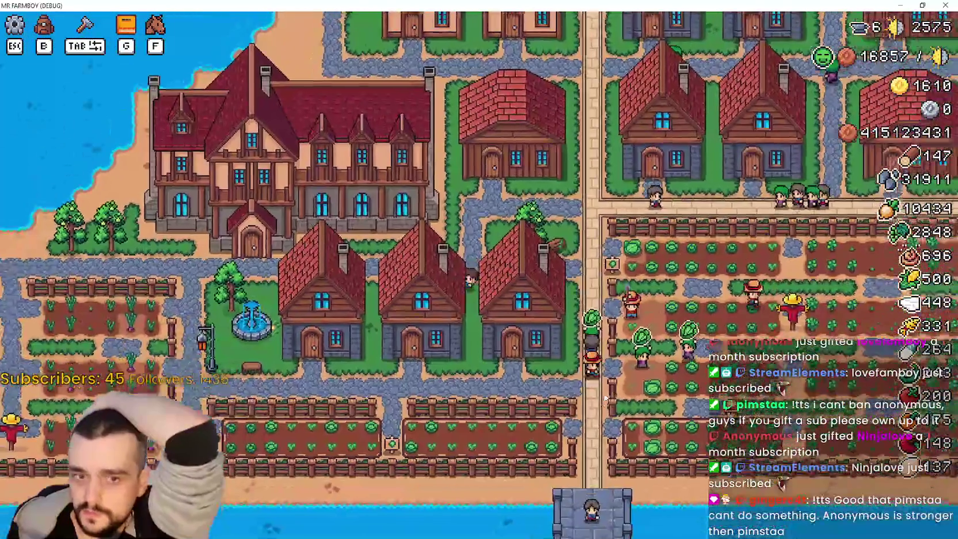
pyautogui.press('a')
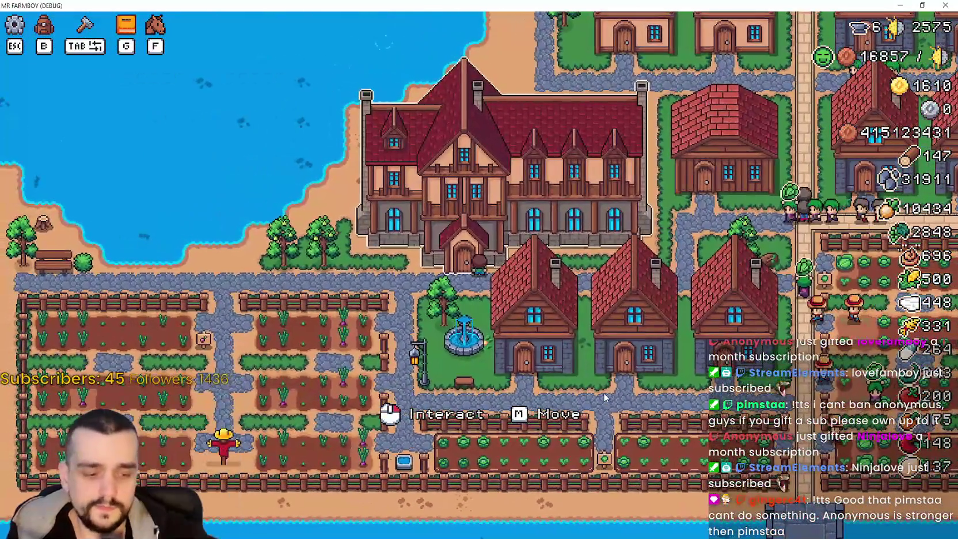
pyautogui.click(598, 394)
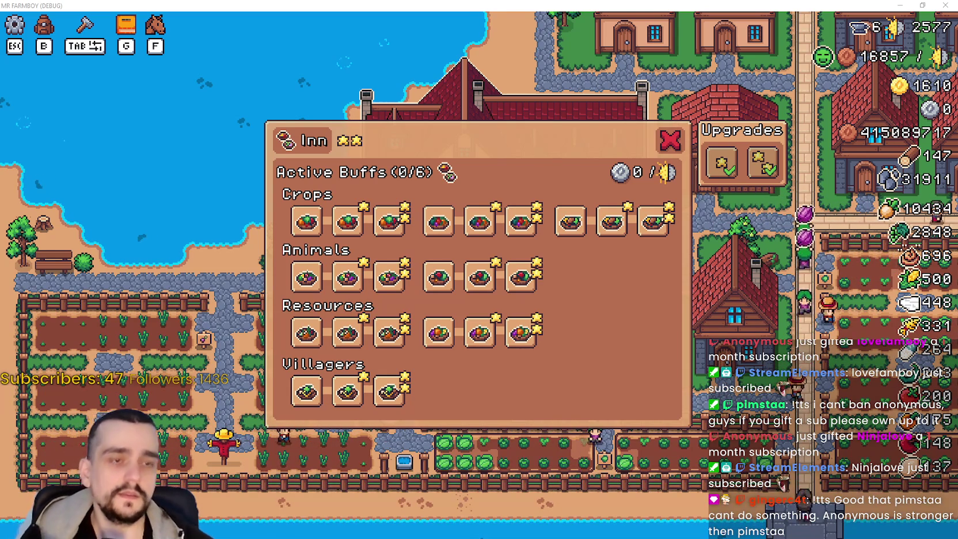
# Open Advancements with G, show the Workers page, and read each carrier, rancher and forester upgrade tooltip.
pyautogui.press('g')
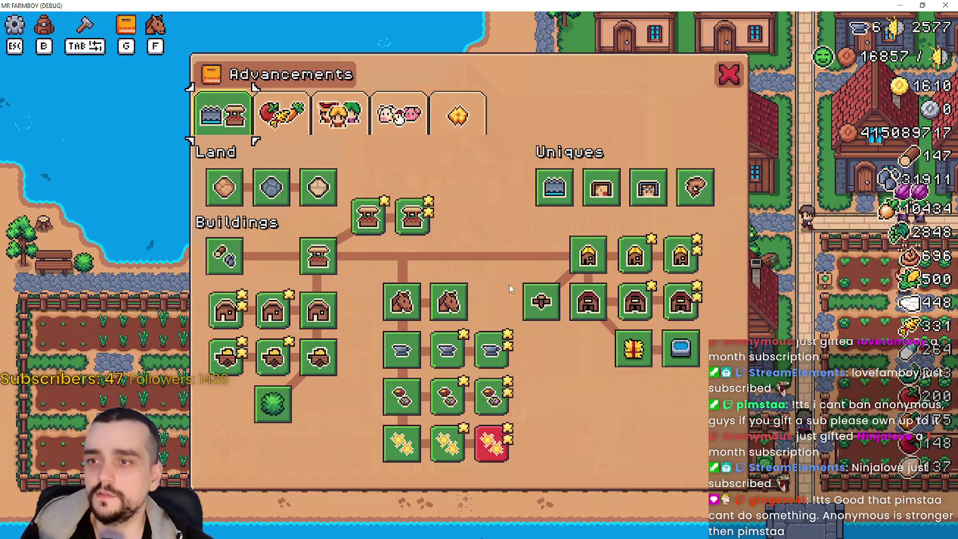
pyautogui.click(340, 115)
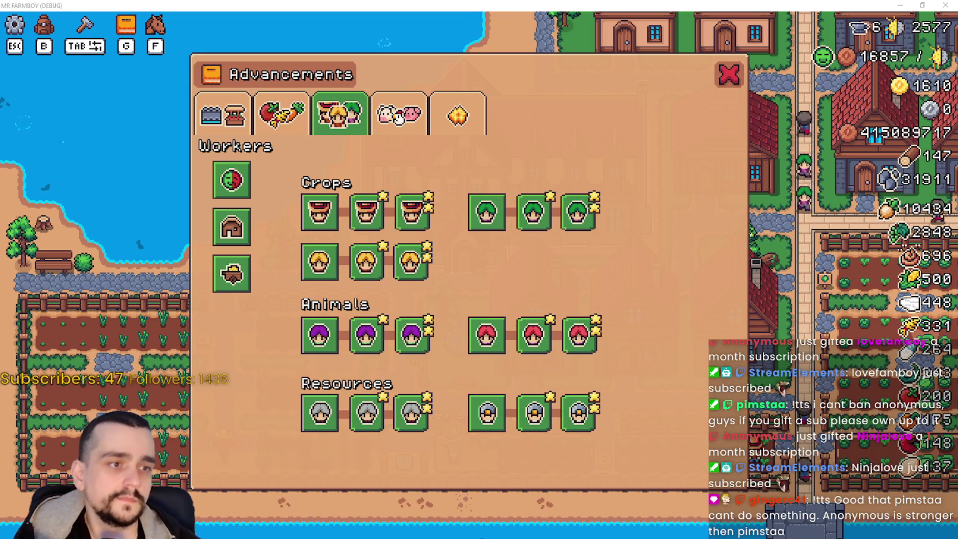
pyautogui.moveTo(358, 262)
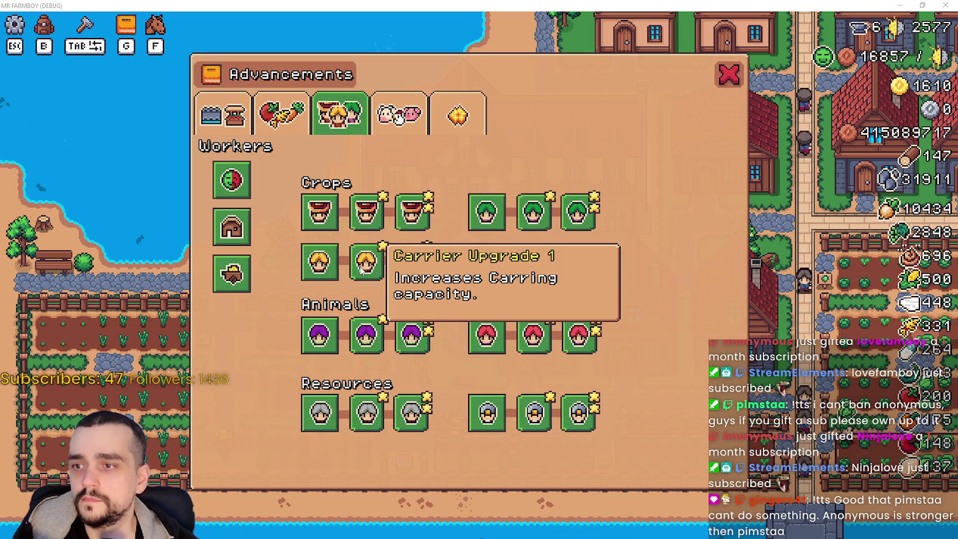
pyautogui.moveTo(416, 271)
pyautogui.moveTo(374, 343)
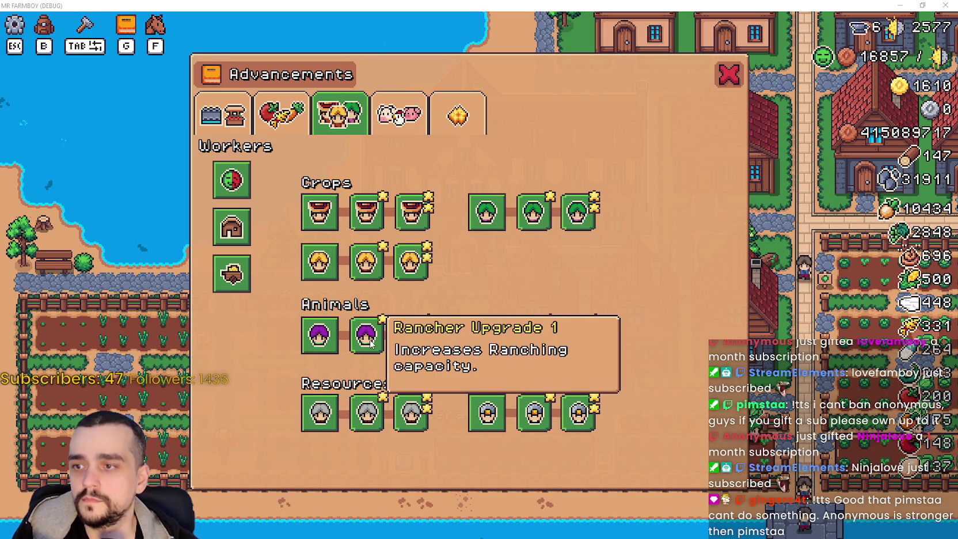
pyautogui.moveTo(565, 351)
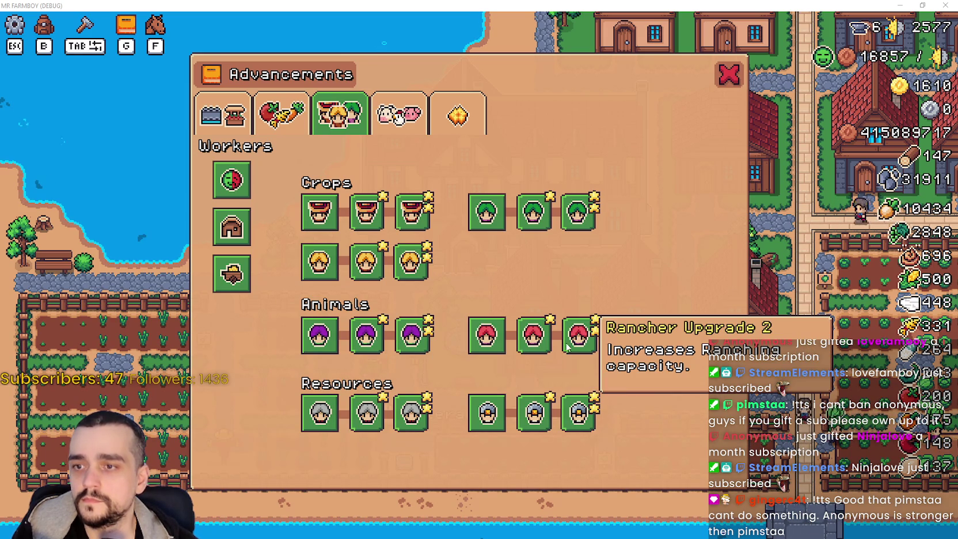
pyautogui.moveTo(476, 331)
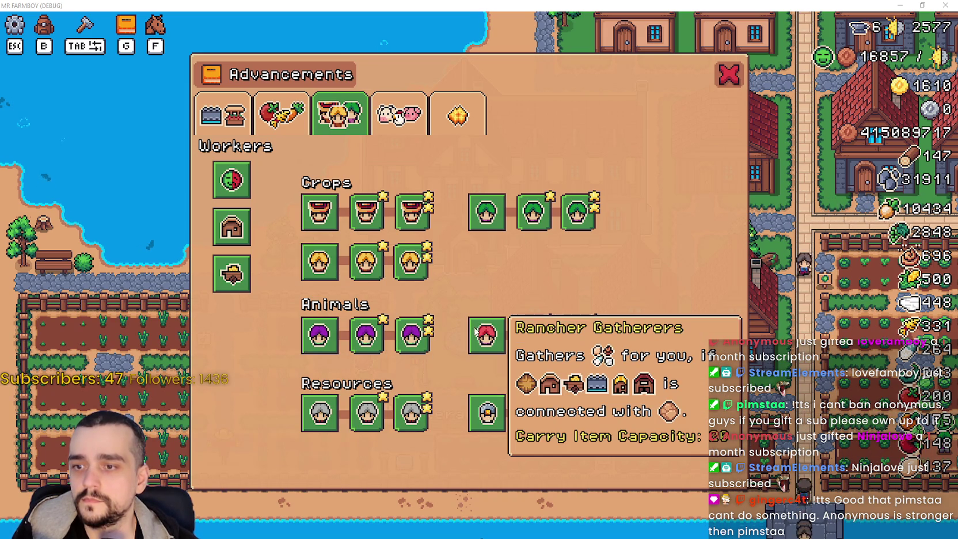
pyautogui.moveTo(321, 413)
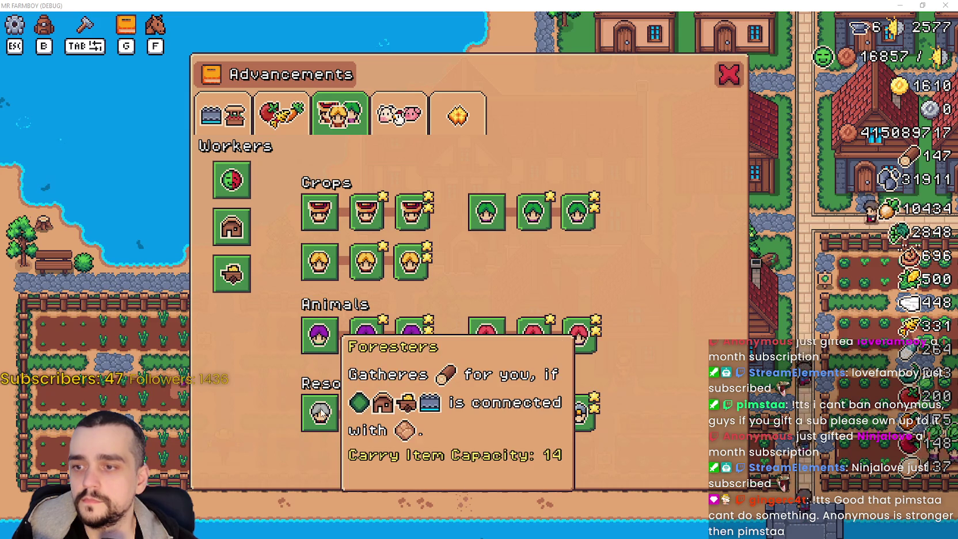
pyautogui.moveTo(311, 339)
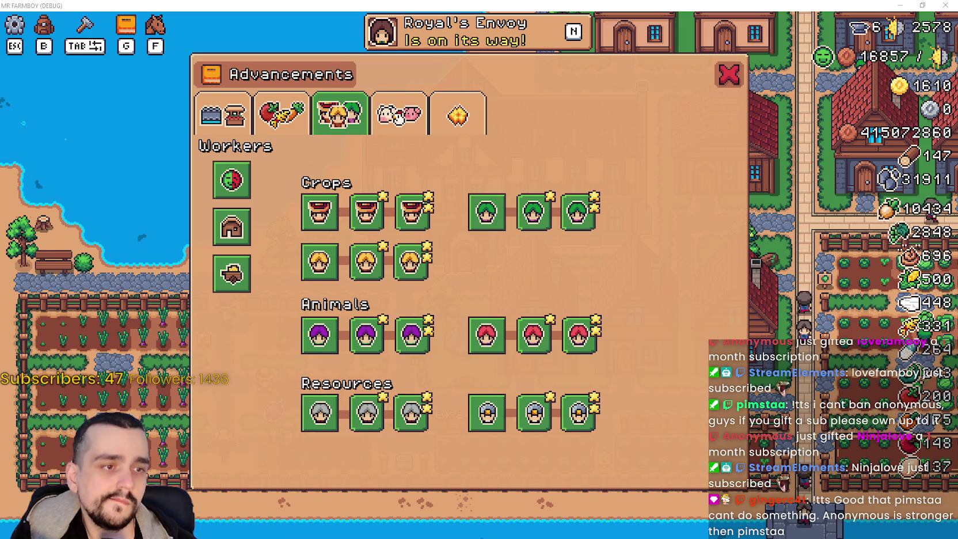
pyautogui.moveTo(368, 415)
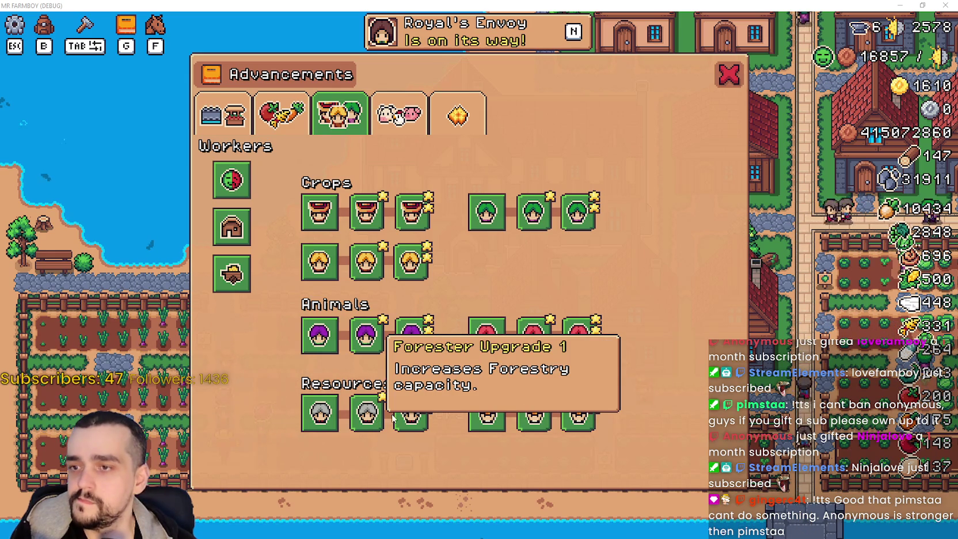
pyautogui.moveTo(412, 415)
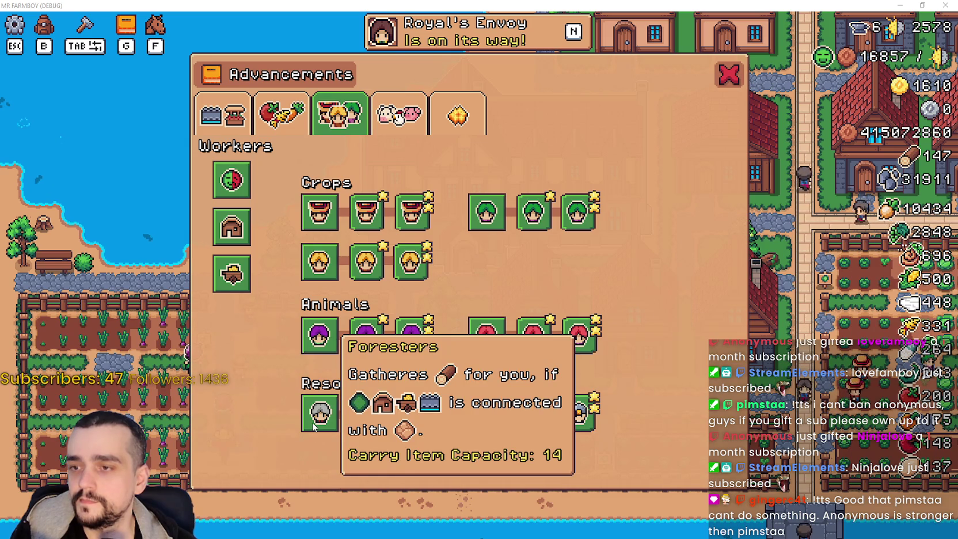
pyautogui.moveTo(477, 424)
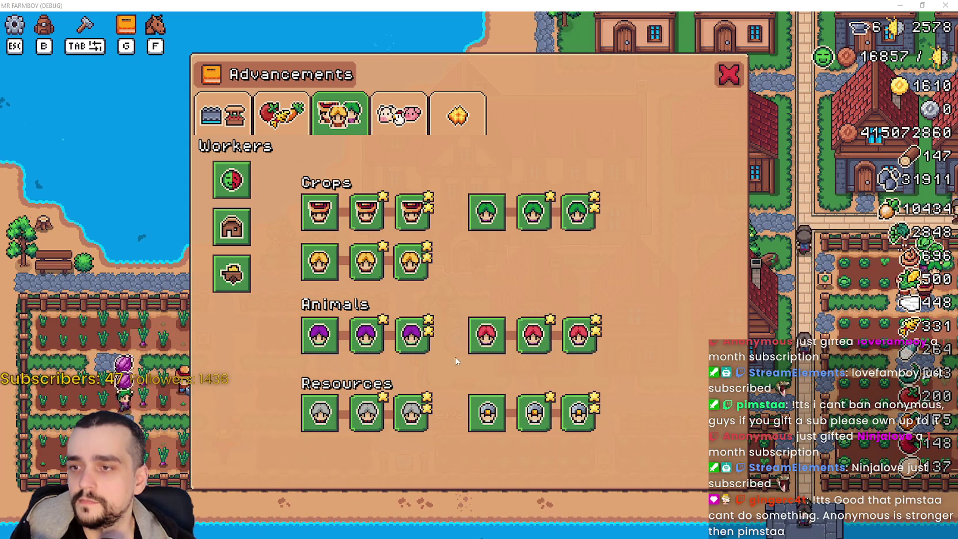
pyautogui.moveTo(475, 350)
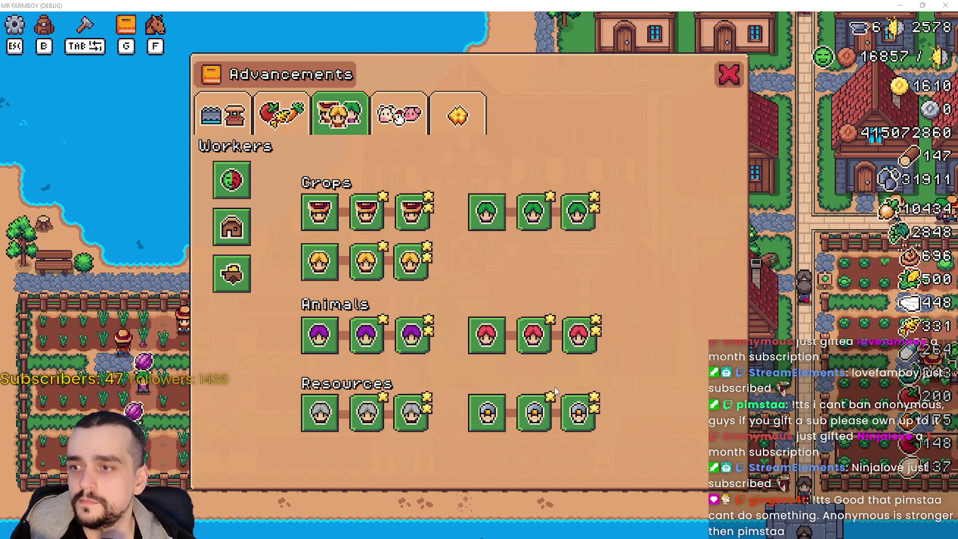
pyautogui.moveTo(488, 215)
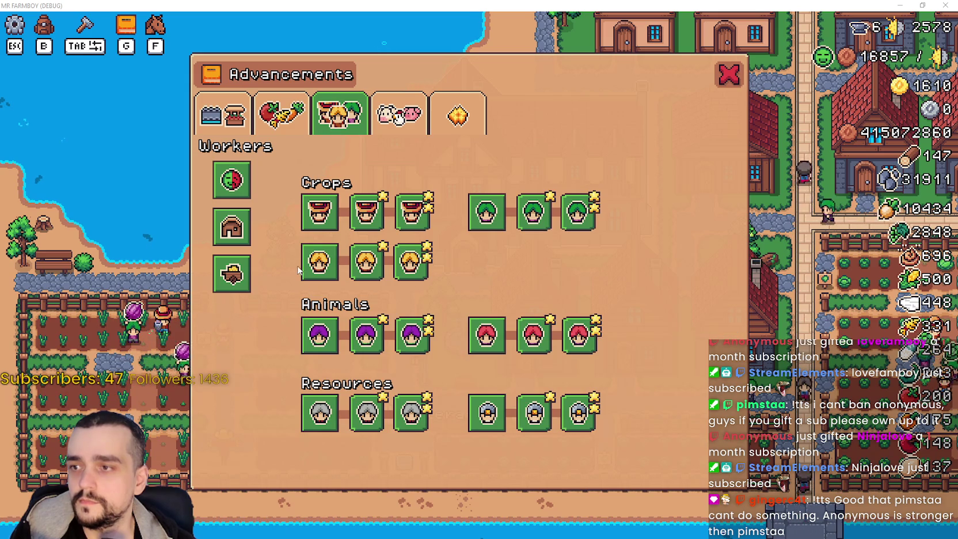
pyautogui.moveTo(311, 266)
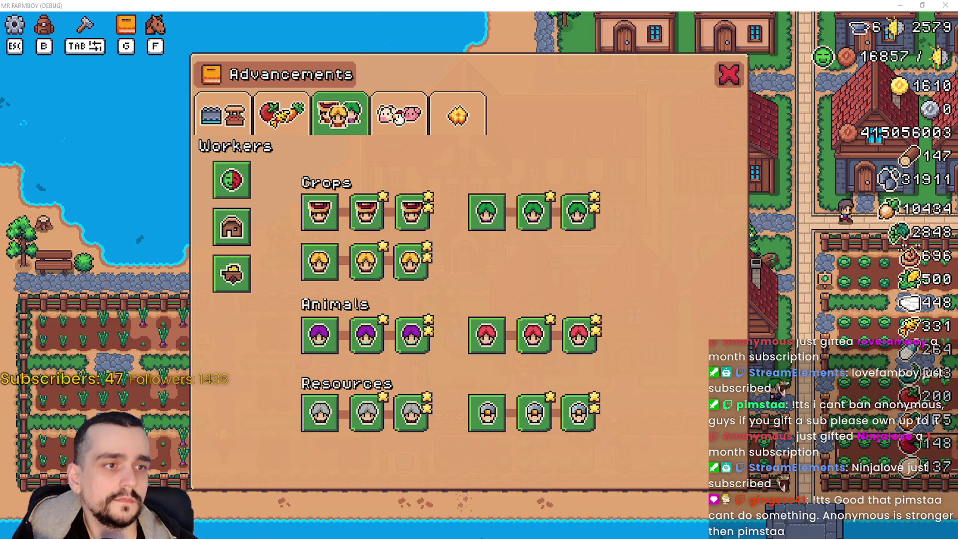
pyautogui.moveTo(347, 228)
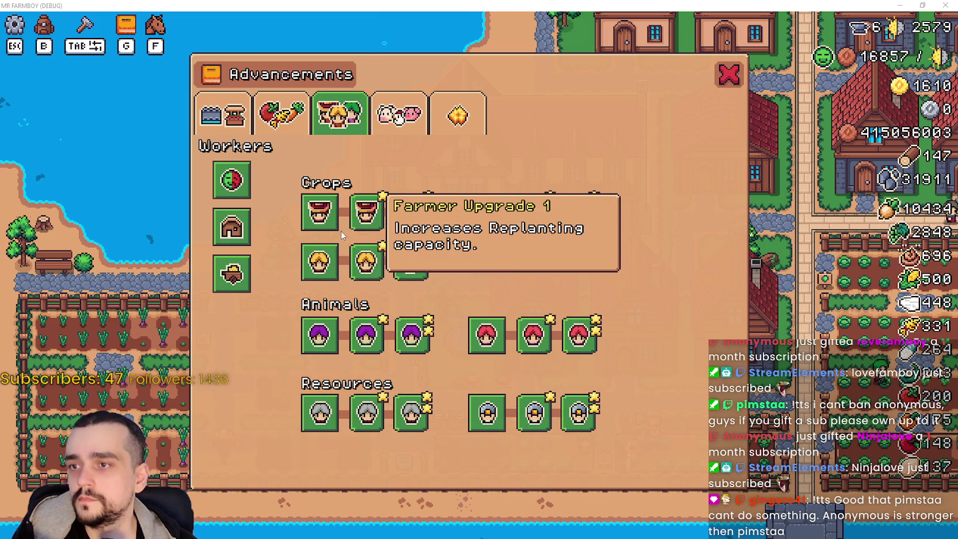
pyautogui.moveTo(335, 269)
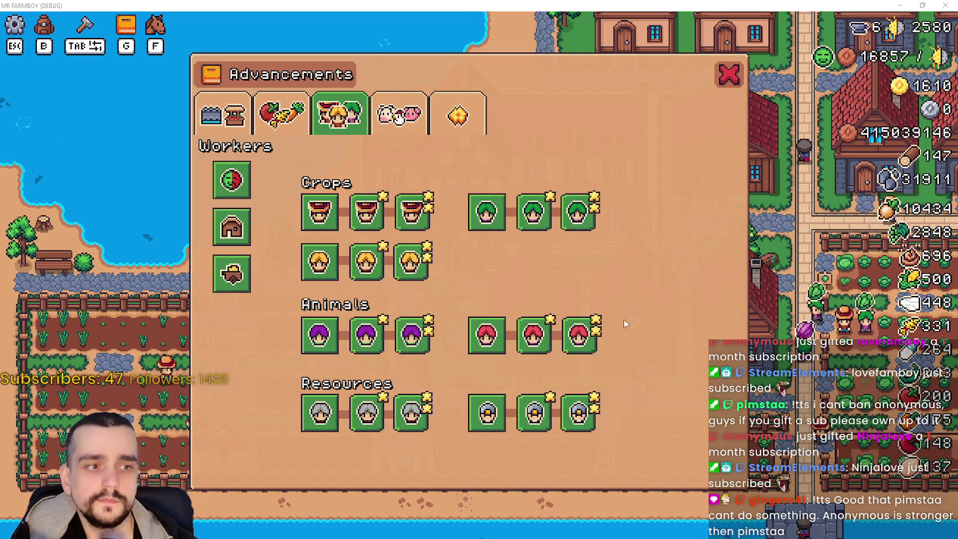
pyautogui.moveTo(350, 350)
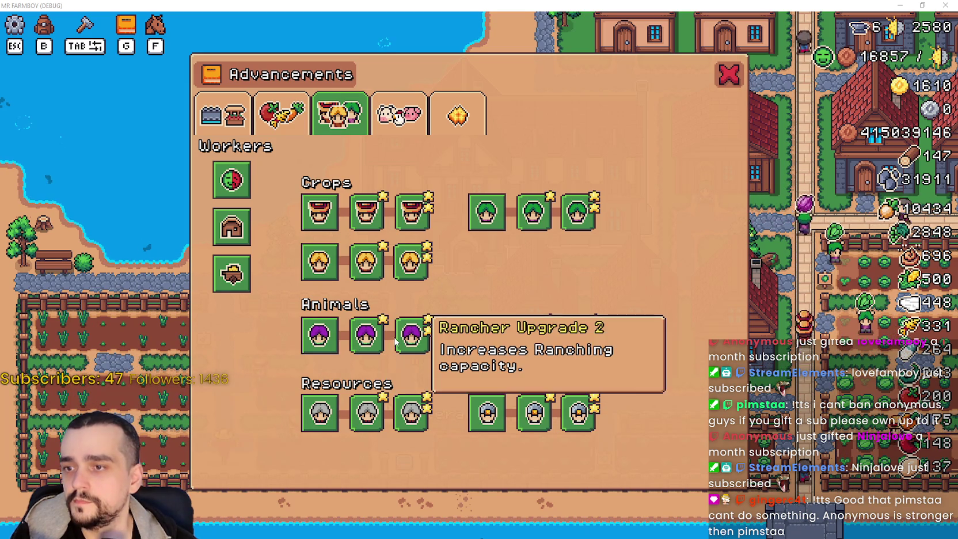
pyautogui.moveTo(491, 418)
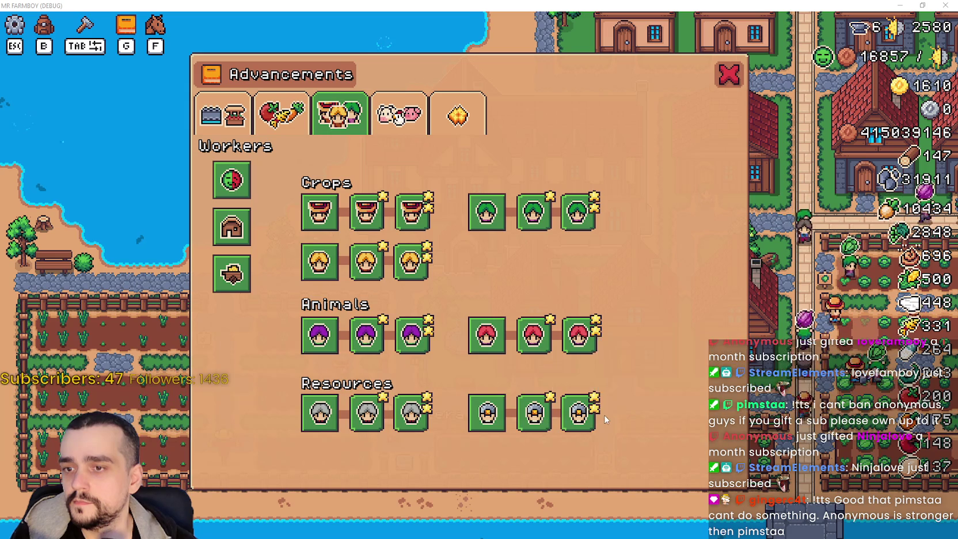
pyautogui.moveTo(521, 417)
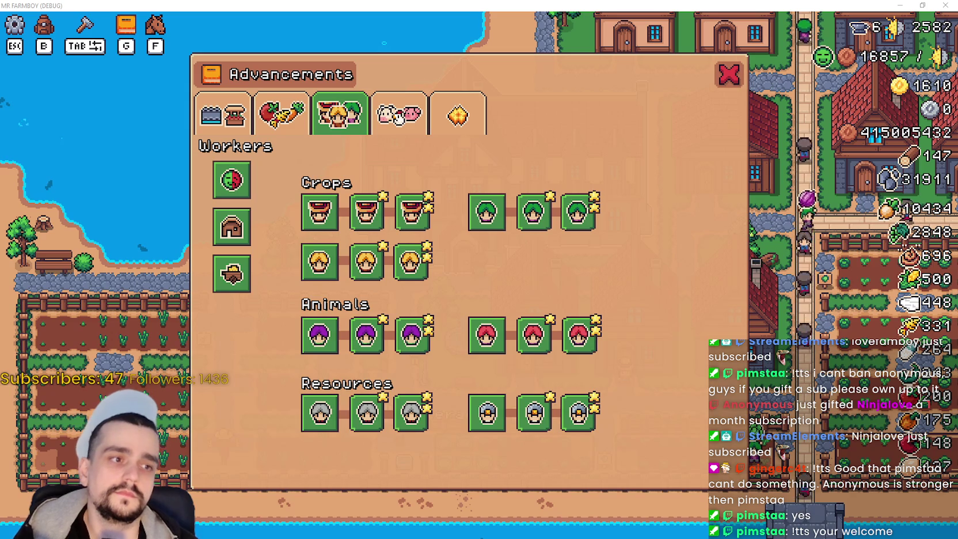
pyautogui.moveTo(343, 212)
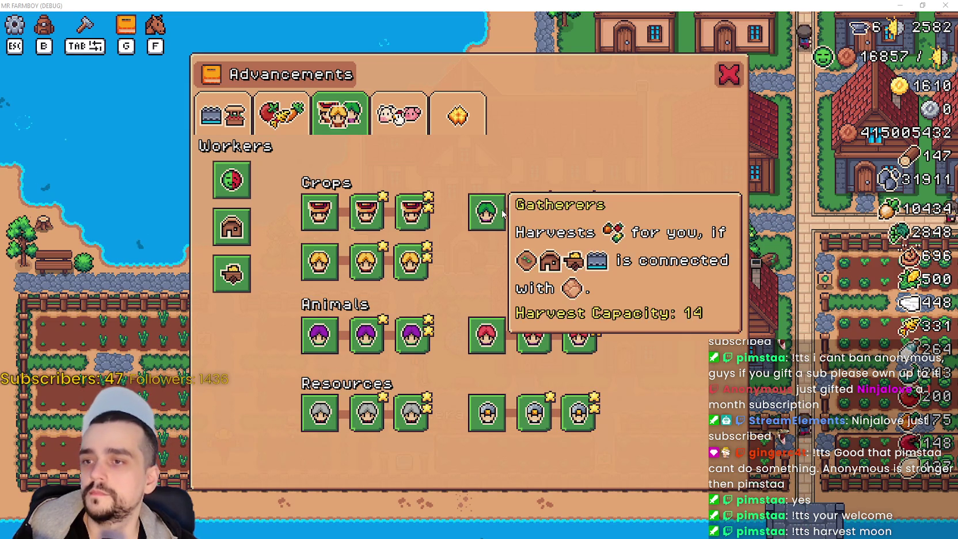
pyautogui.moveTo(548, 214)
pyautogui.moveTo(353, 276)
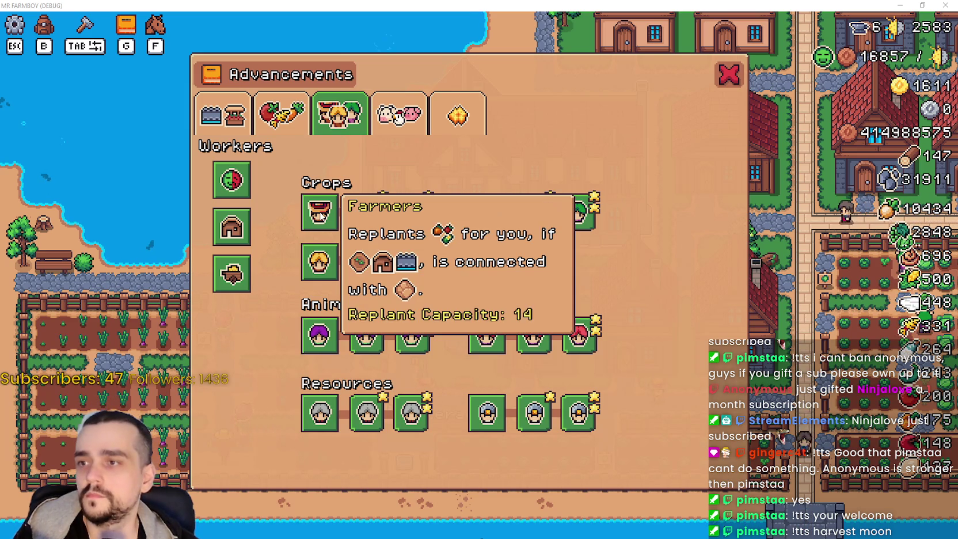
pyautogui.moveTo(323, 226)
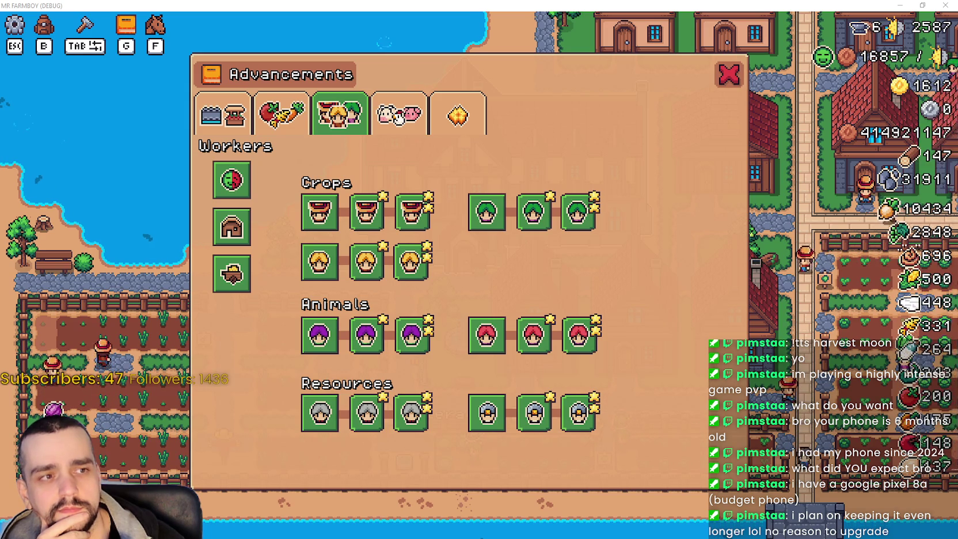
# Bring the Google results for 'pixel 8a release date' in front of the game.
pyautogui.hotkey('alt', 'Tab')
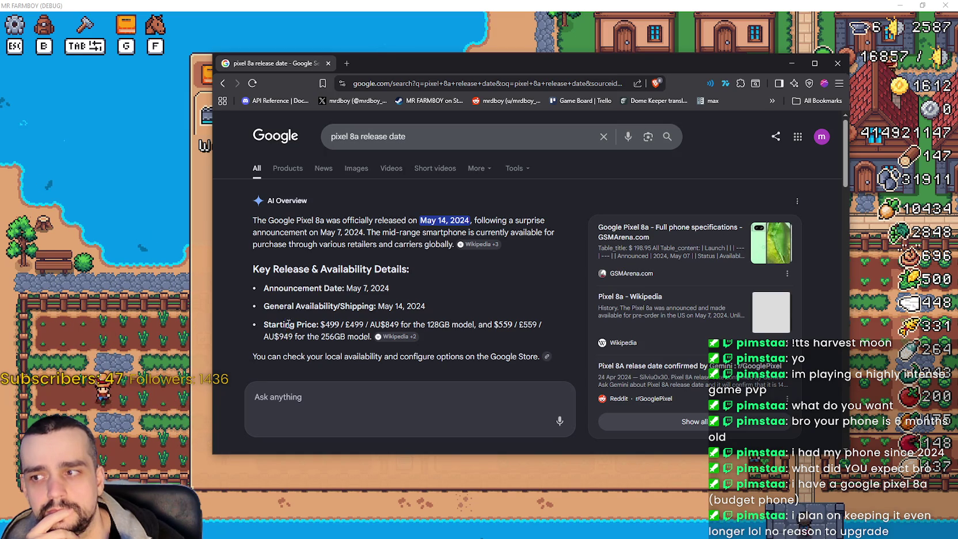
# Highlight the Pixel 8a launch prices (£499, £559 for 256GB) in the AI Overview and scroll the results.
pyautogui.moveTo(286, 325); pyautogui.dragTo(424, 320)
pyautogui.moveTo(484, 329)
pyautogui.mouseDown()
pyautogui.moveTo(514, 336)
pyautogui.moveTo(526, 327)
pyautogui.mouseUp()
pyautogui.doubleClick(531, 327)
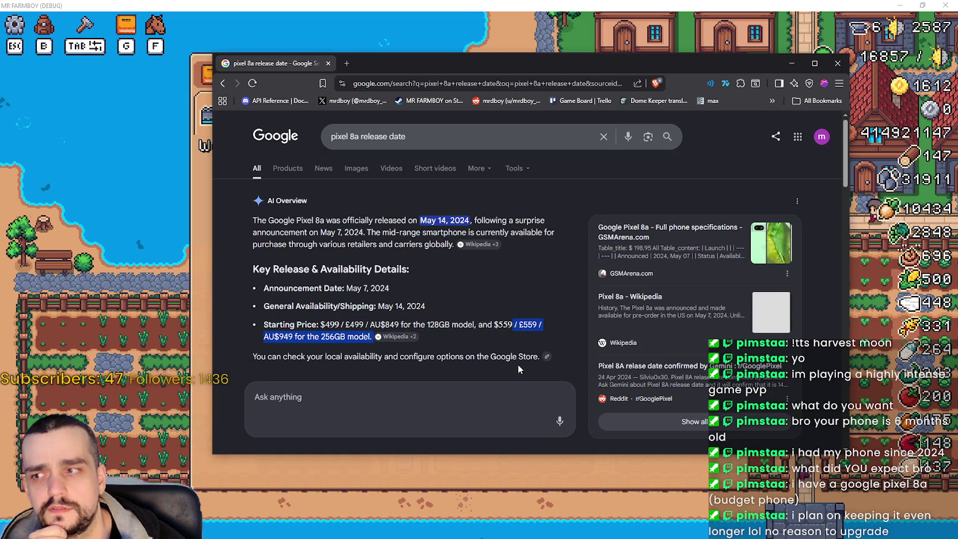
pyautogui.moveTo(364, 325); pyautogui.dragTo(340, 329)
pyautogui.click(323, 327)
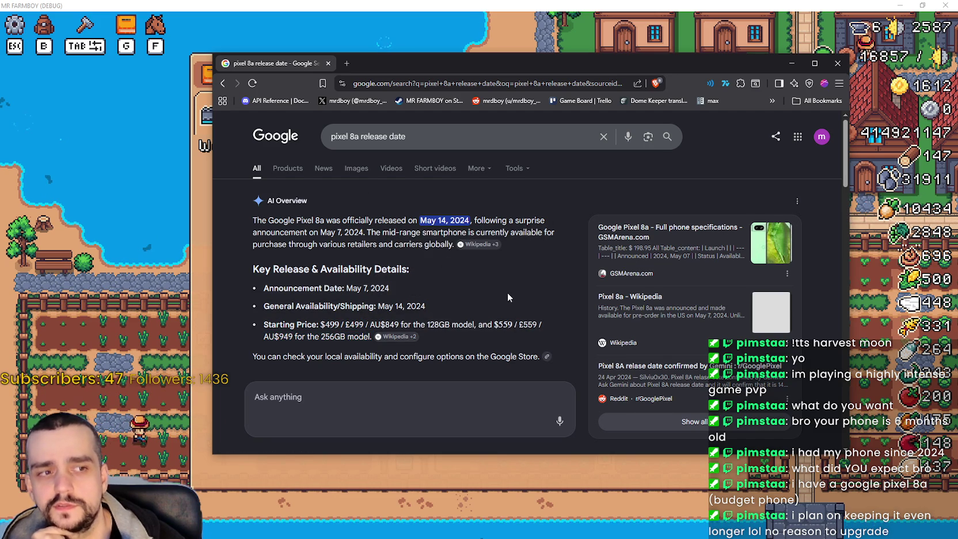
pyautogui.scroll(-3, 507, 292)
pyautogui.scroll(-4, 507, 294)
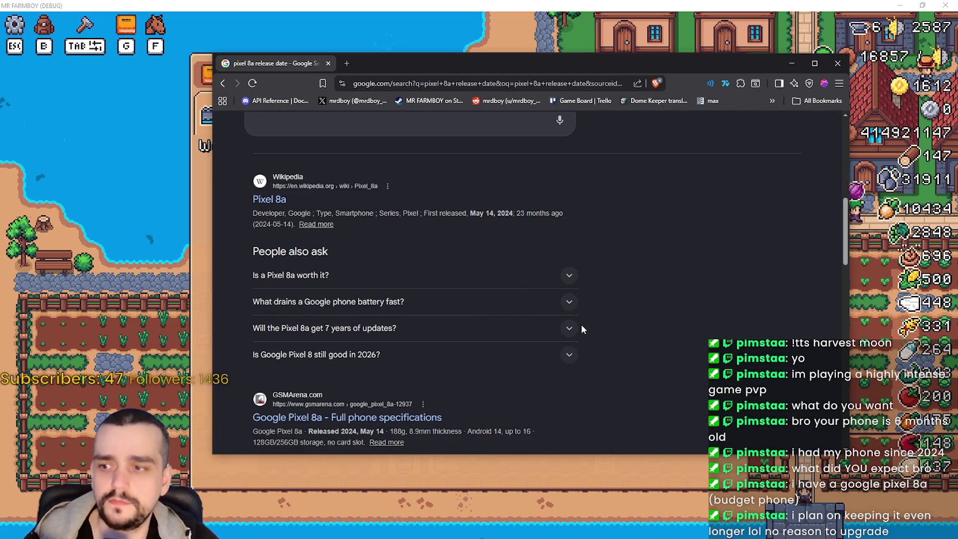
pyautogui.scroll(-2, 582, 322)
pyautogui.scroll(6, 575, 309)
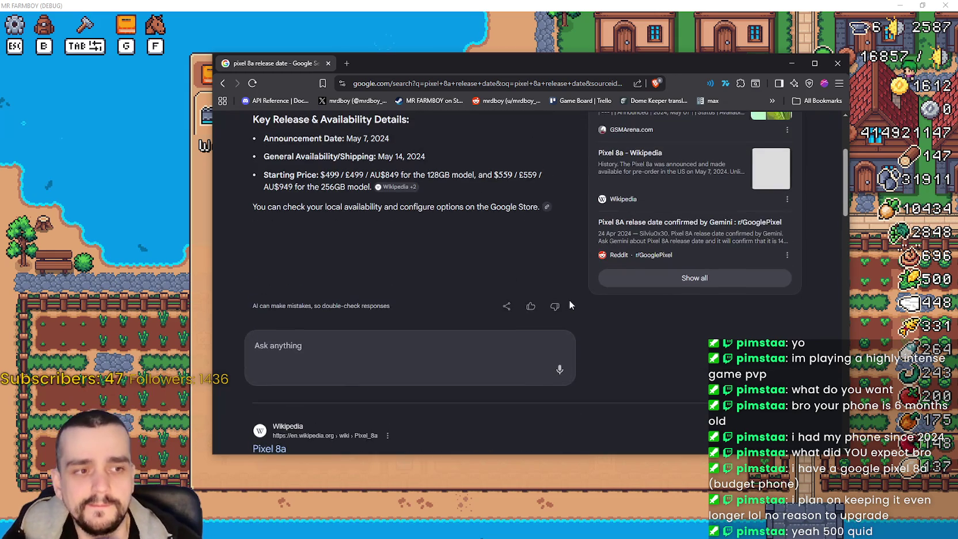
pyautogui.scroll(3, 541, 263)
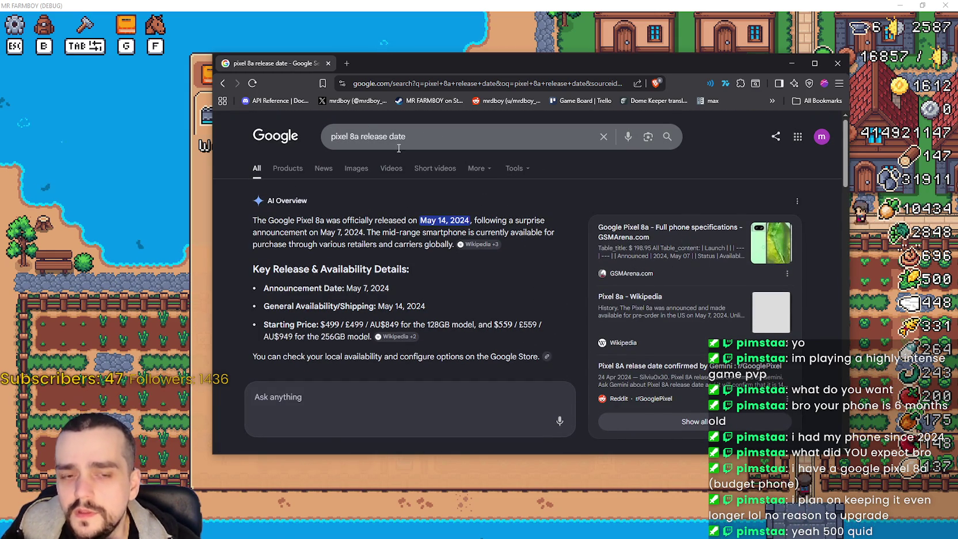
# Select '8a' in the search query, then scroll down and open the GSMArena Pixel 8a specifications result.
pyautogui.click(359, 137)
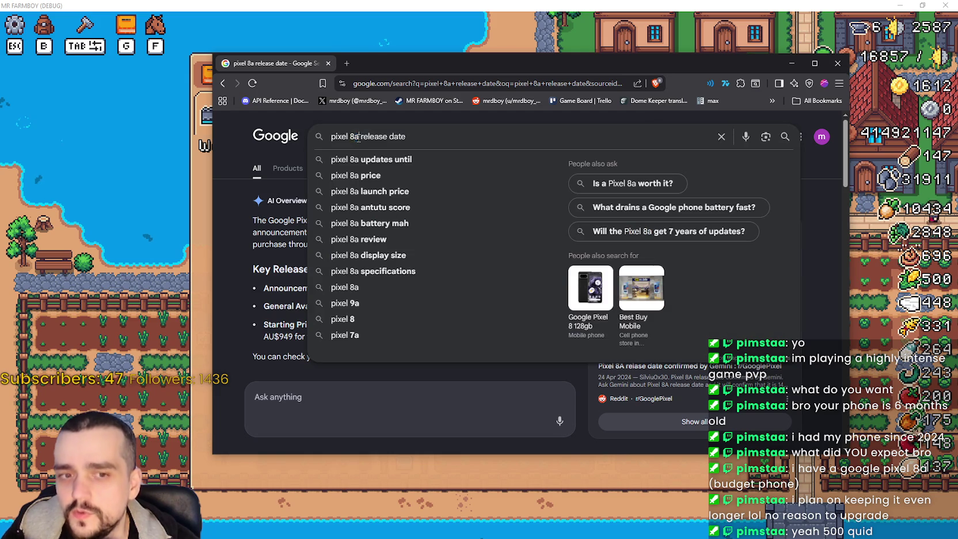
pyautogui.doubleClick(353, 137)
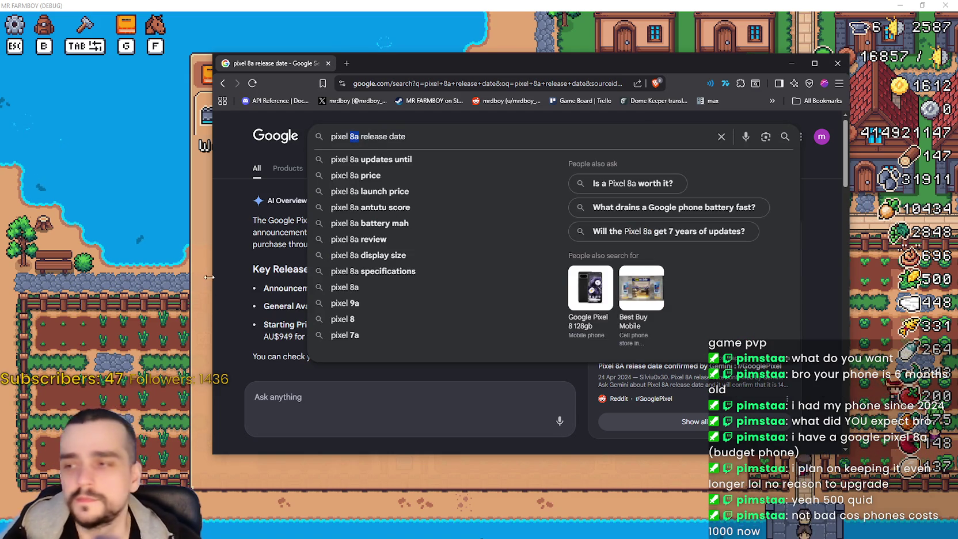
pyautogui.click(239, 296)
pyautogui.scroll(-2, 243, 283)
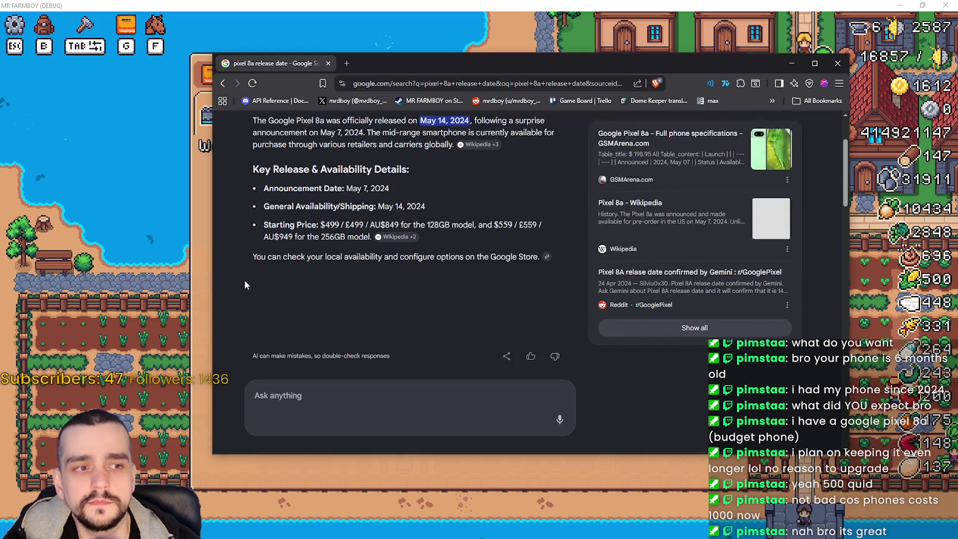
pyautogui.scroll(-3, 245, 272)
pyautogui.scroll(-3, 402, 326)
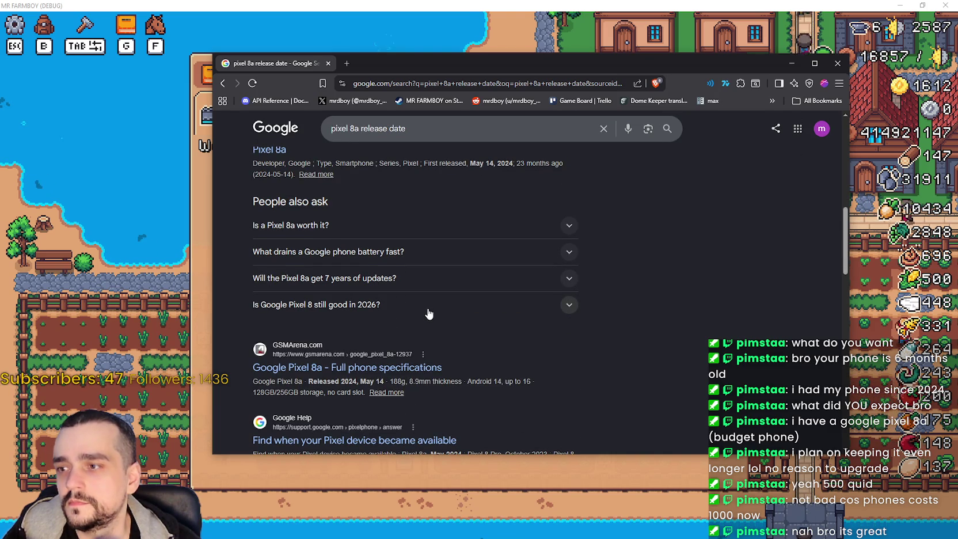
pyautogui.scroll(-1, 432, 317)
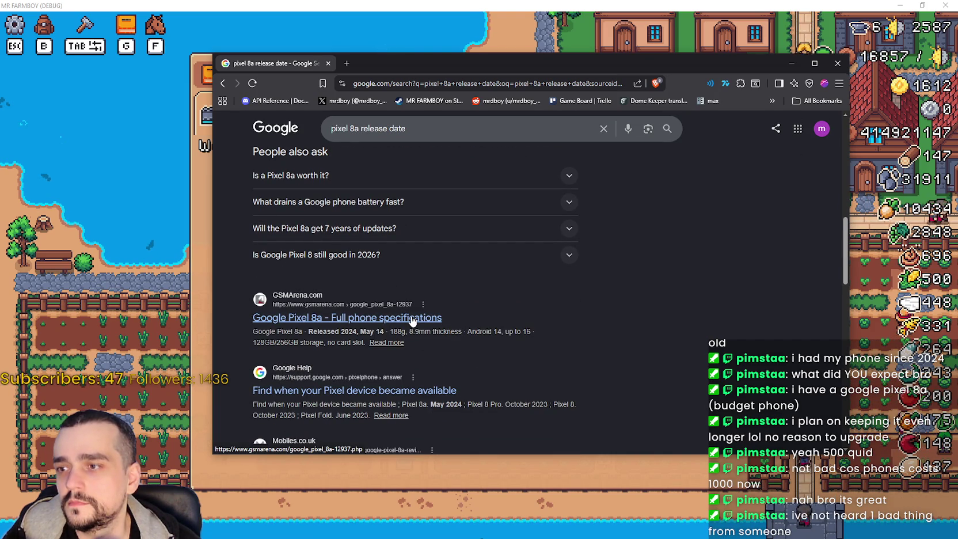
pyautogui.click(412, 319)
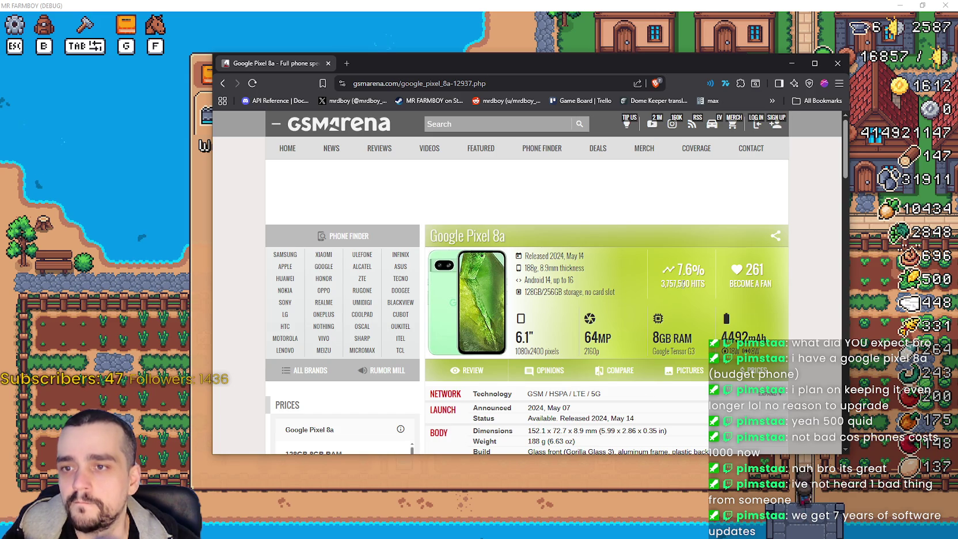
# Scroll through the Google Pixel 8a specifications on GSMArena.
pyautogui.scroll(-5, 673, 291)
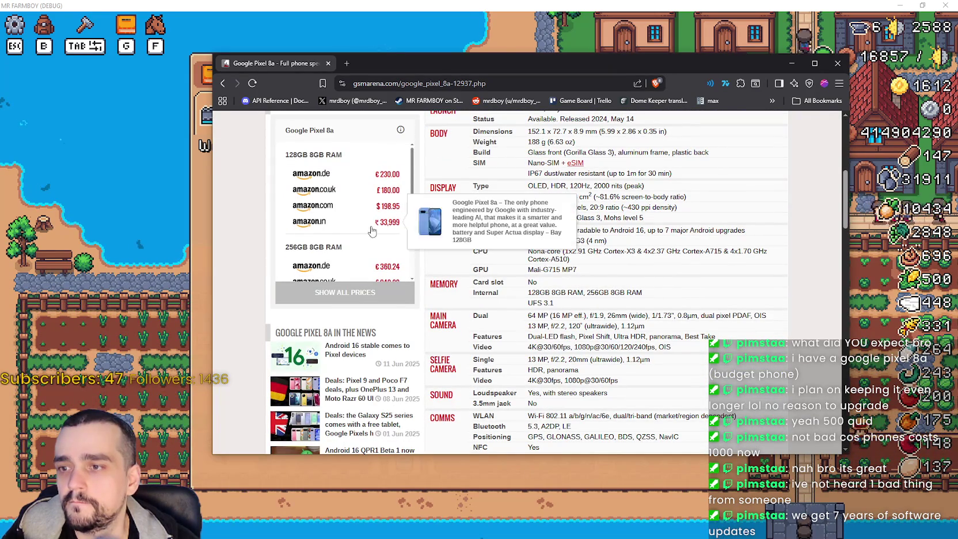
pyautogui.scroll(-1, 374, 242)
pyautogui.scroll(1, 549, 290)
pyautogui.scroll(5, 548, 290)
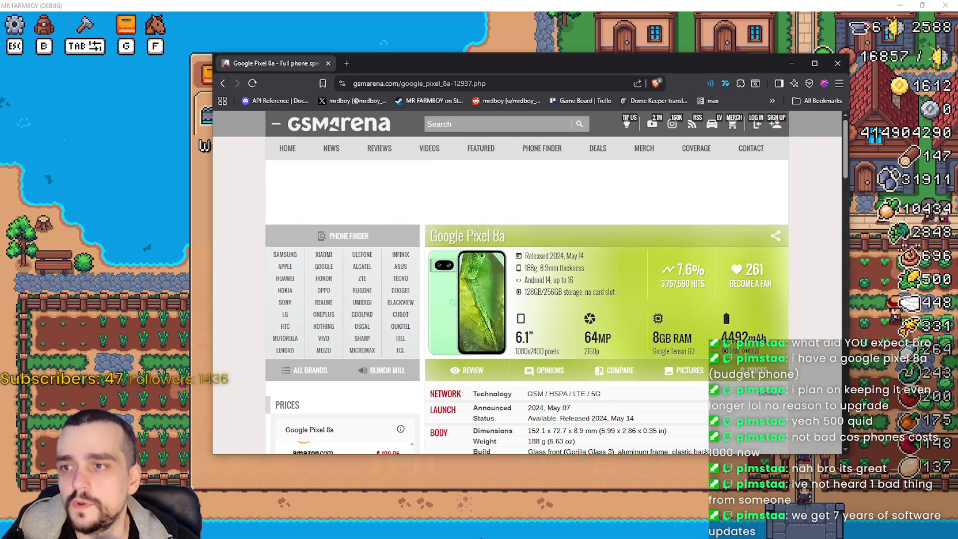
# Copy 'Google Pixel' from the title, paste it into the site search, and open the original Google Pixel specs.
pyautogui.moveTo(490, 236); pyautogui.dragTo(429, 236)
pyautogui.hotkey('ctrl', 'c')
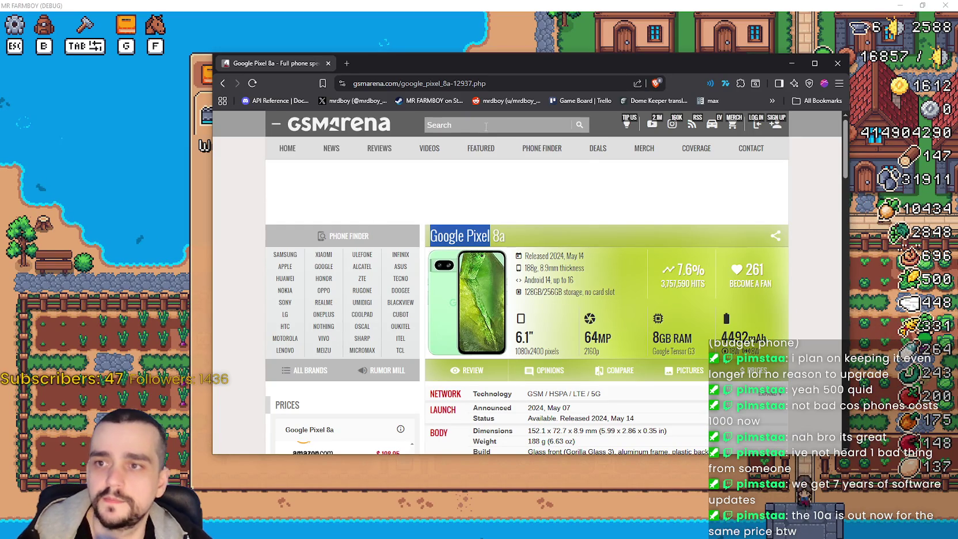
pyautogui.click(486, 125)
pyautogui.hotkey('ctrl', 'v')
pyautogui.click(487, 153)
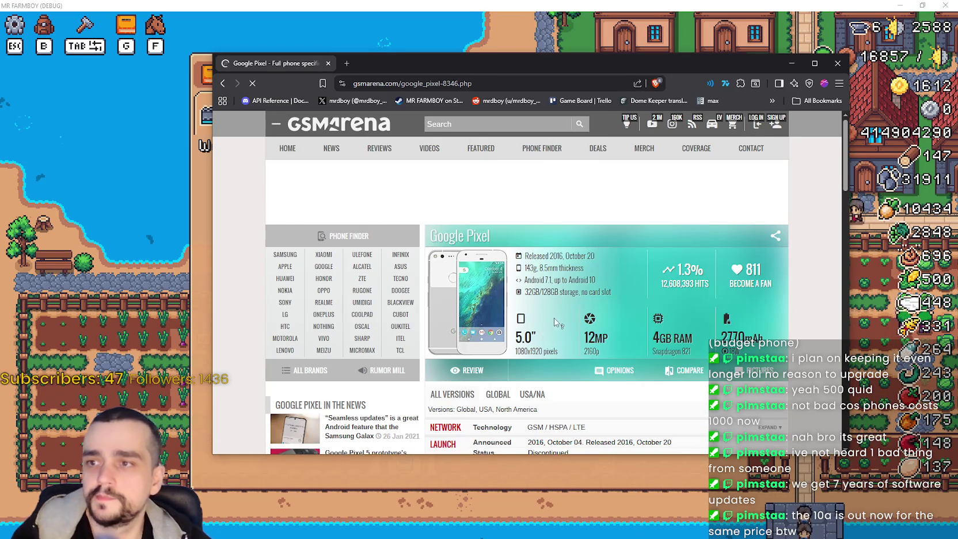
pyautogui.scroll(-3, 552, 314)
pyautogui.scroll(-5, 679, 324)
pyautogui.scroll(2, 662, 321)
pyautogui.scroll(8, 662, 321)
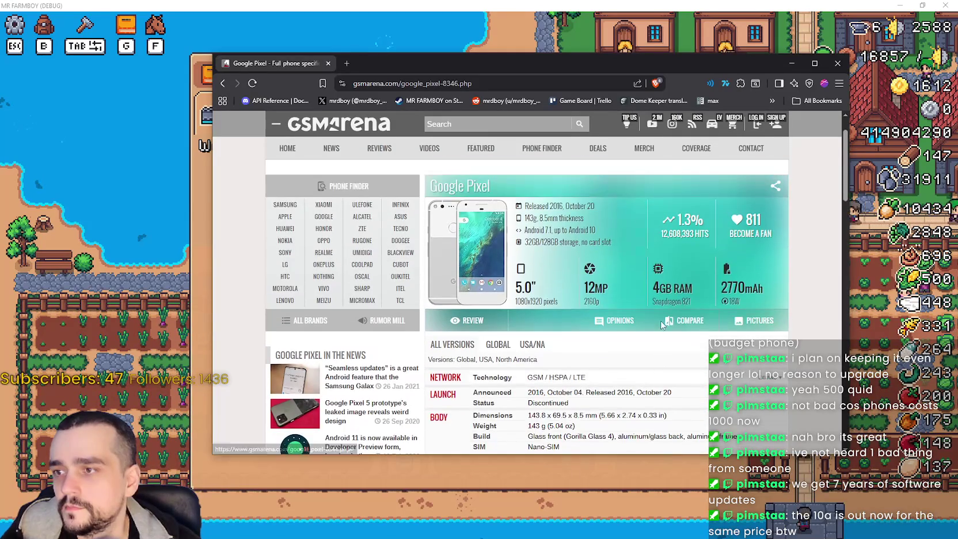
# Browse the Pixel 10 Pro specs and prices, then go back to the All Google phones listing.
pyautogui.click(332, 268)
pyautogui.scroll(-4, 651, 302)
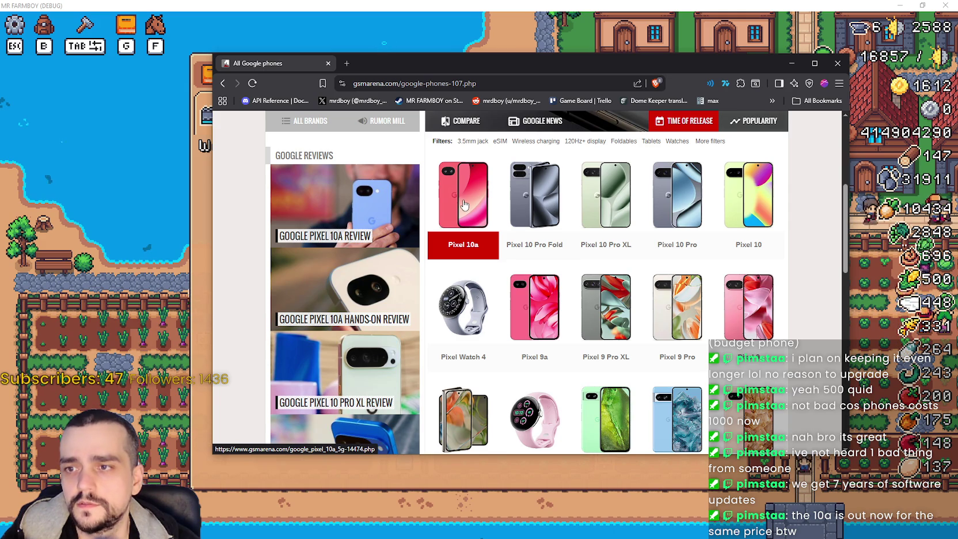
pyautogui.scroll(2, 684, 291)
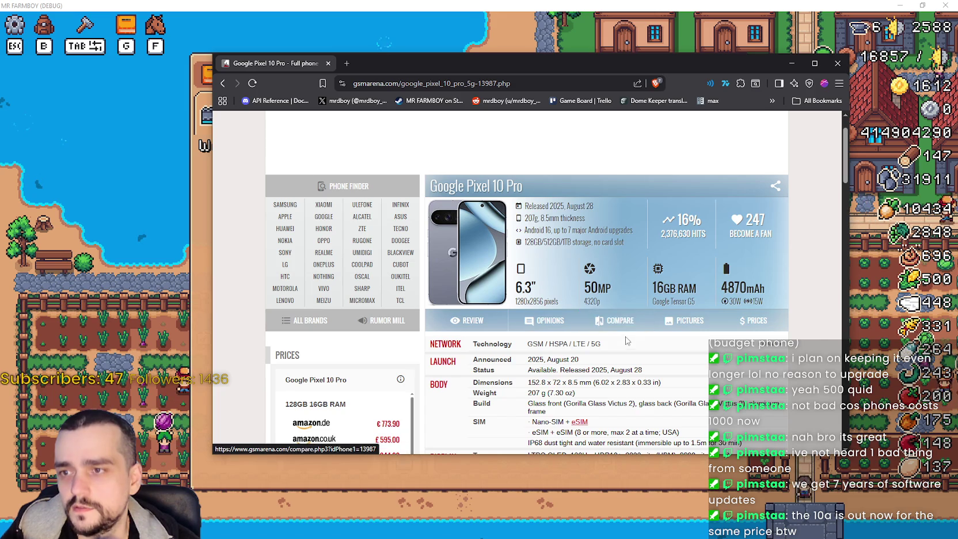
pyautogui.scroll(-2, 632, 336)
pyautogui.scroll(-1, 632, 335)
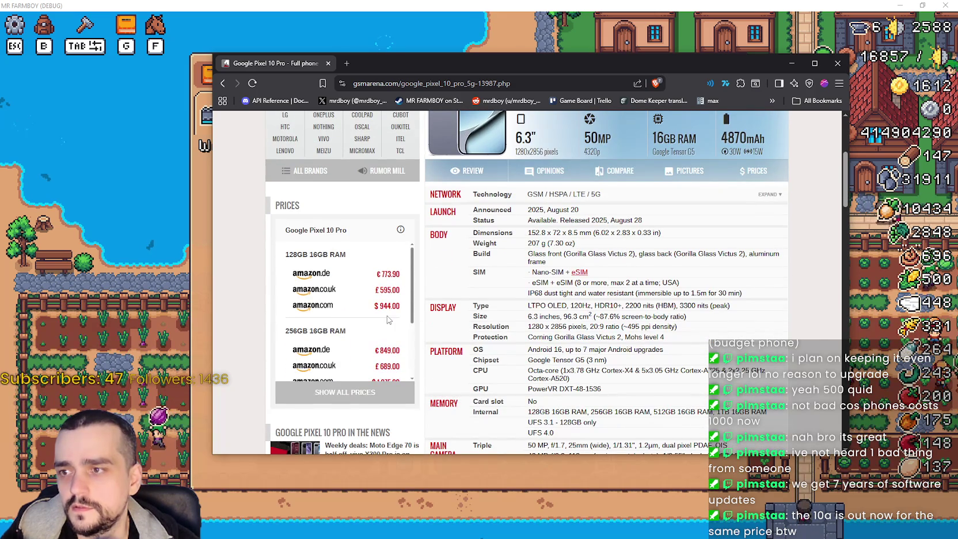
pyautogui.moveTo(385, 313)
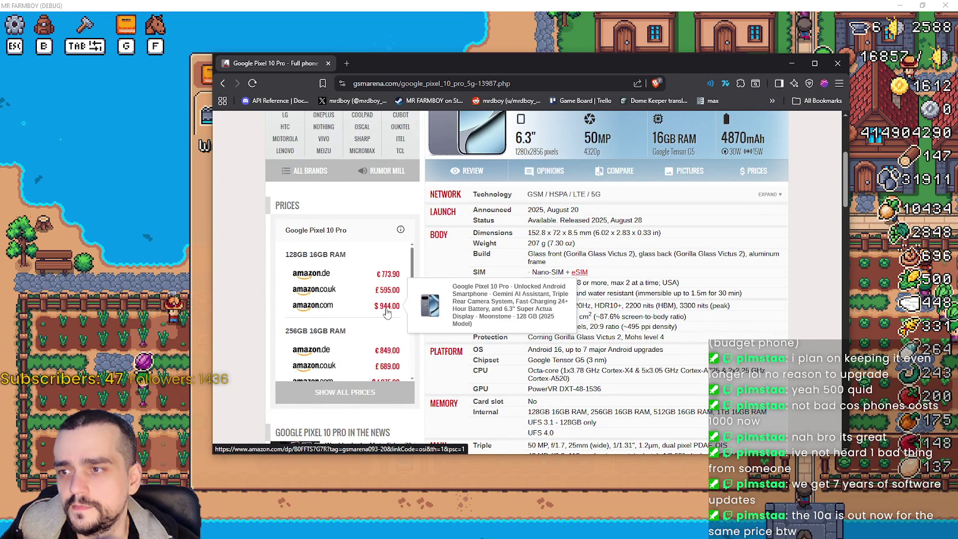
pyautogui.scroll(3, 507, 233)
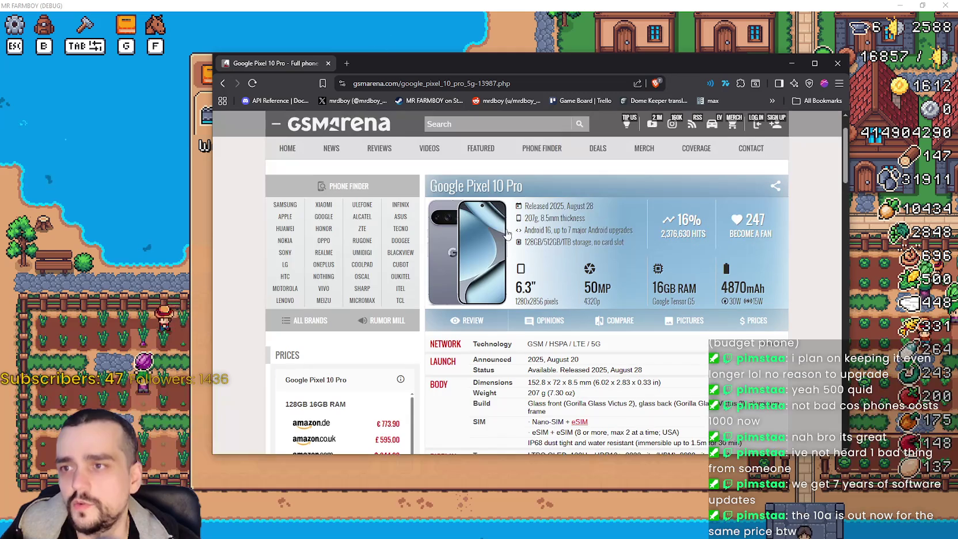
pyautogui.click(223, 84)
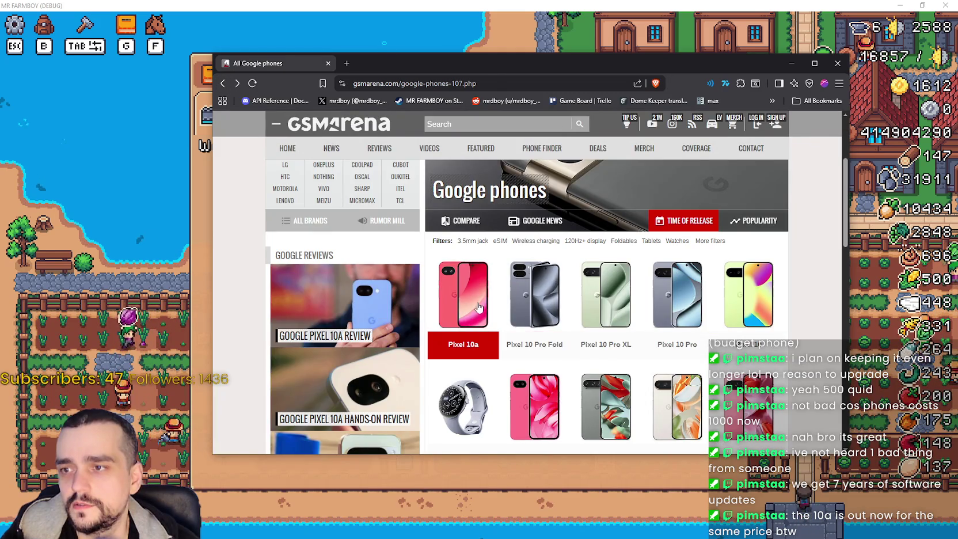
# Open the Pixel 10a spec page, scroll through its specs, and return to All Google phones.
pyautogui.click(460, 368)
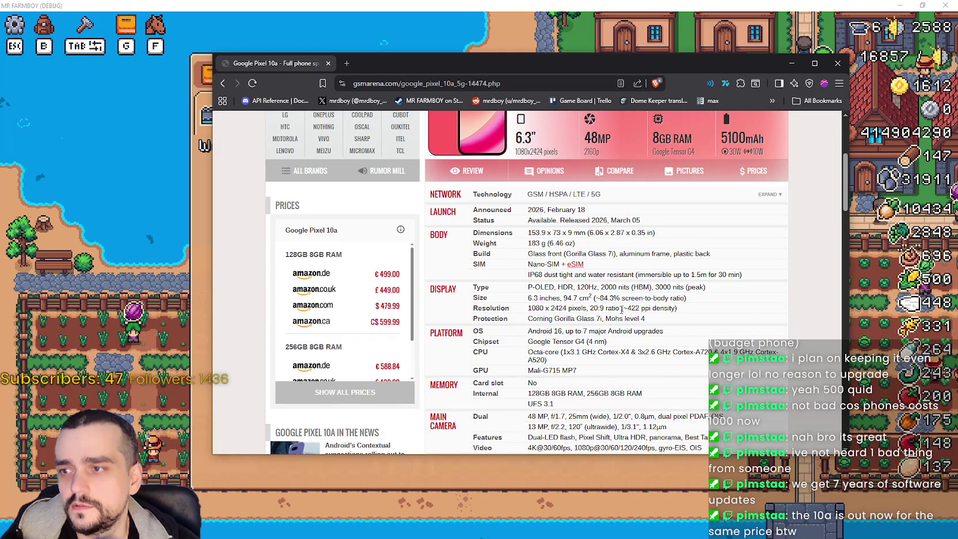
pyautogui.scroll(3, 620, 308)
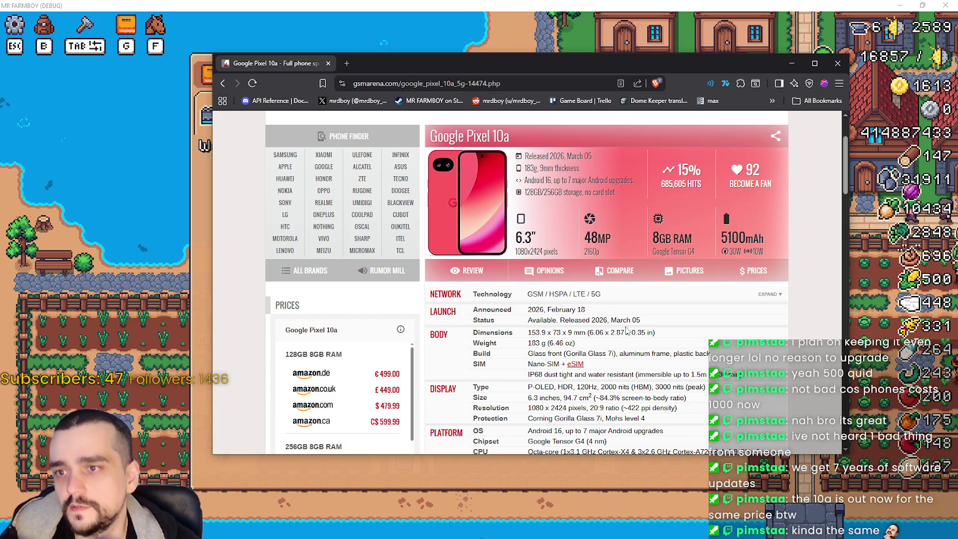
pyautogui.scroll(-3, 626, 331)
pyautogui.scroll(-3, 691, 344)
pyautogui.scroll(3, 686, 344)
pyautogui.scroll(6, 598, 300)
pyautogui.scroll(-3, 598, 300)
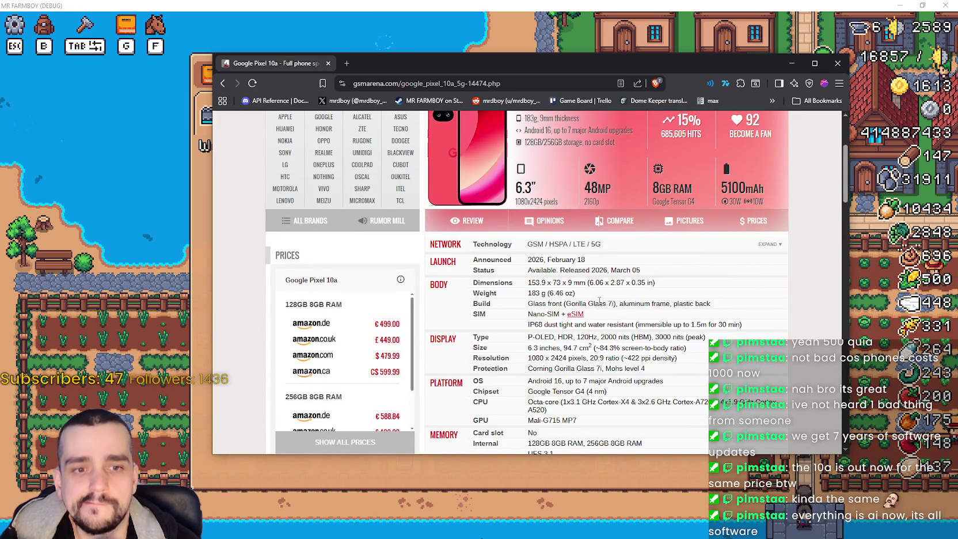
pyautogui.scroll(2, 599, 299)
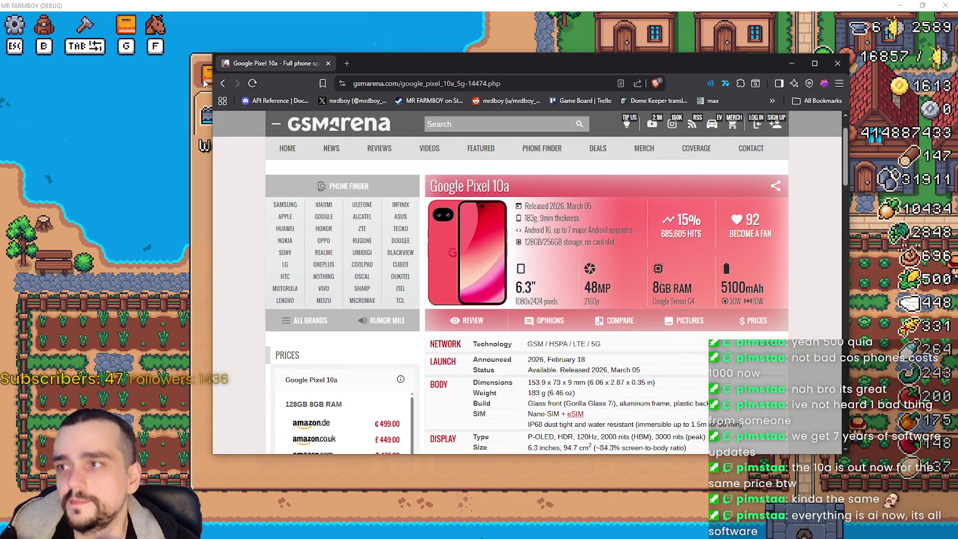
pyautogui.click(223, 83)
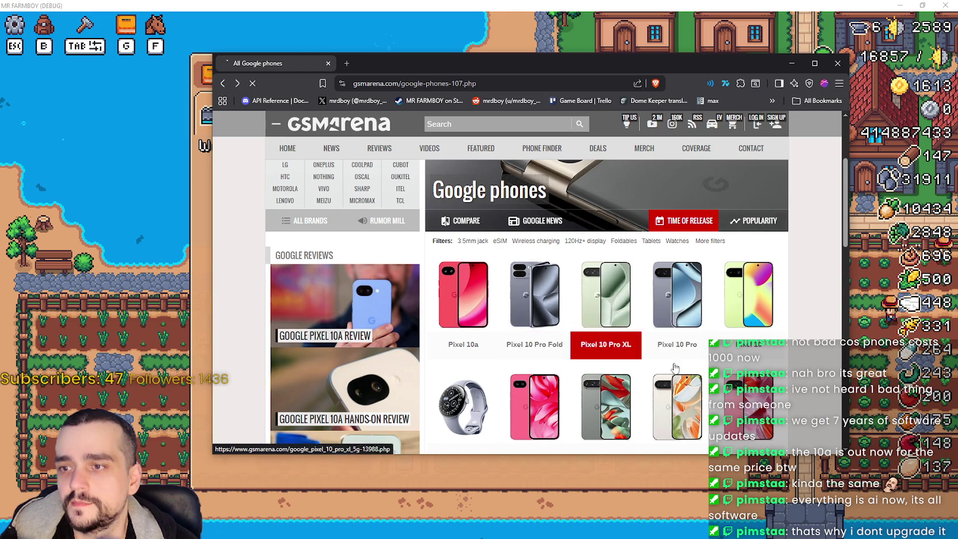
# Review the Pixel 10 Pro Fold specs, then return to the Google phones list.
pyautogui.click(564, 326)
pyautogui.scroll(-3, 712, 360)
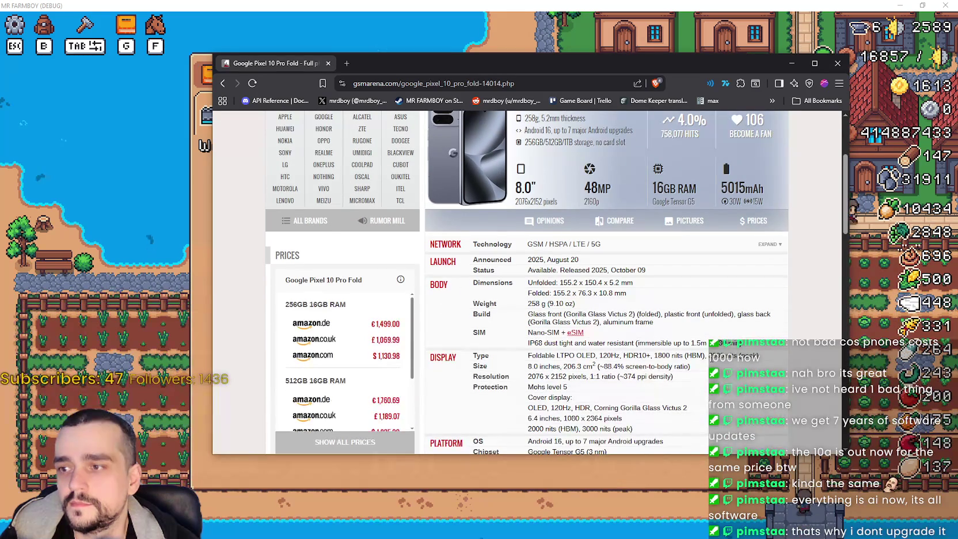
pyautogui.scroll(-1, 375, 358)
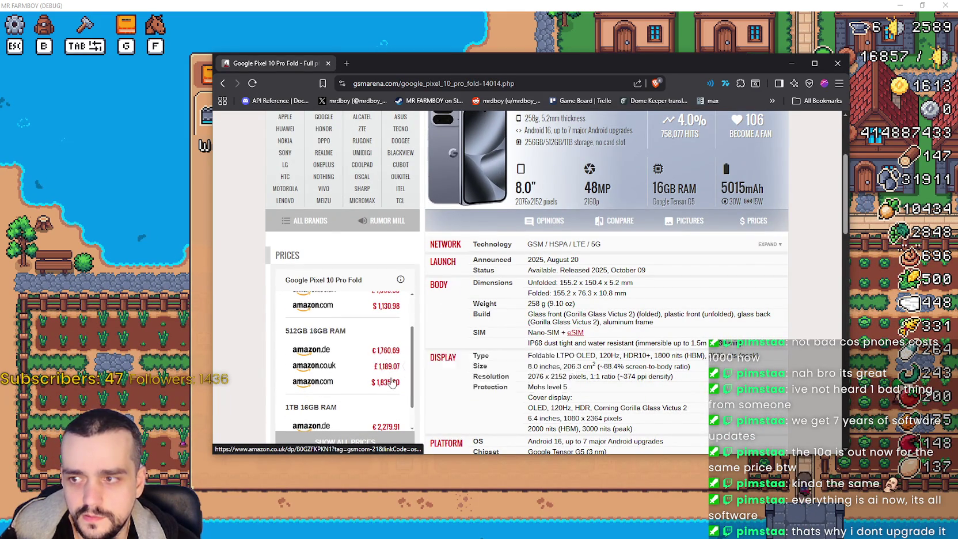
pyautogui.moveTo(392, 388)
pyautogui.scroll(3, 347, 173)
pyautogui.click(222, 84)
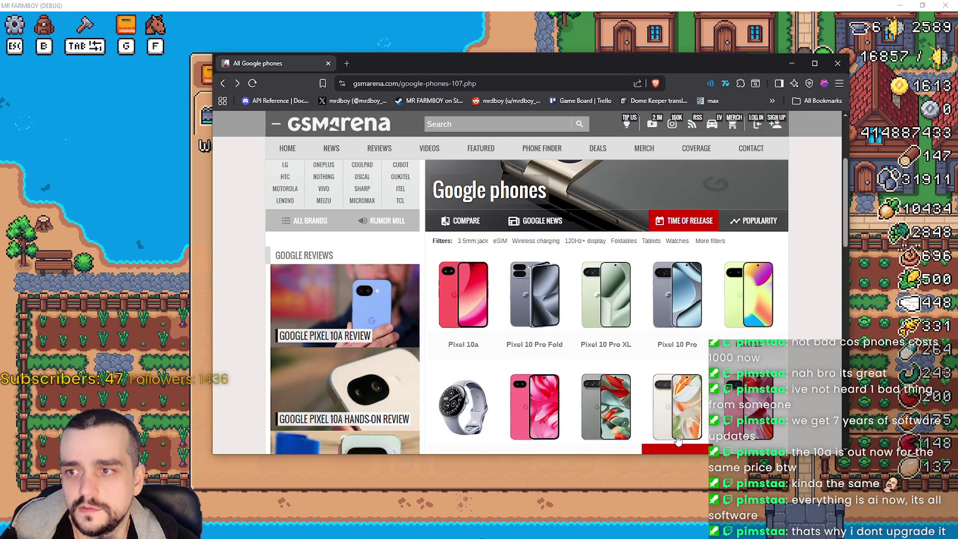
pyautogui.scroll(-2, 677, 345)
pyautogui.scroll(3, 732, 324)
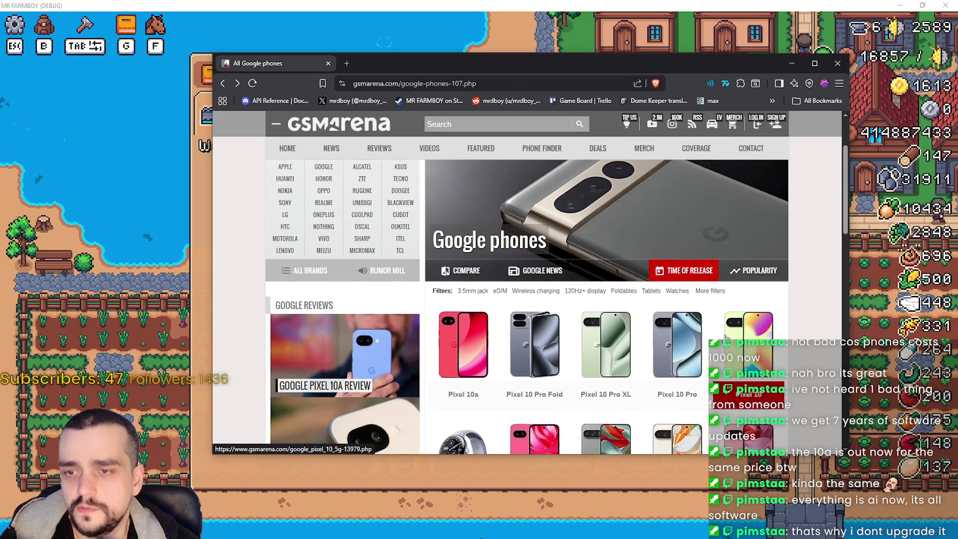
# Review the Pixel 10 specs, then return to the Google phones list.
pyautogui.click(763, 360)
pyautogui.scroll(-2, 546, 293)
pyautogui.scroll(-2, 546, 293)
pyautogui.scroll(-3, 368, 322)
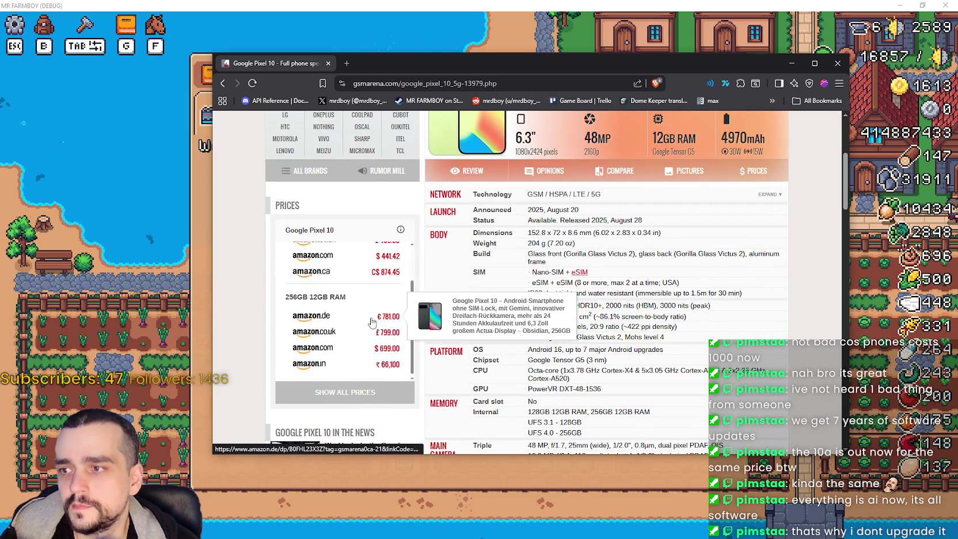
pyautogui.scroll(2, 371, 322)
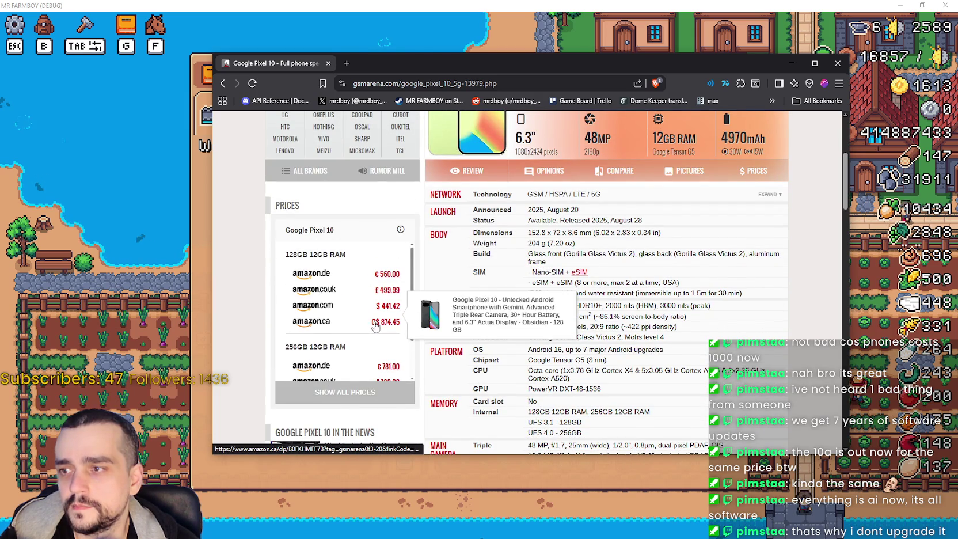
pyautogui.click(223, 83)
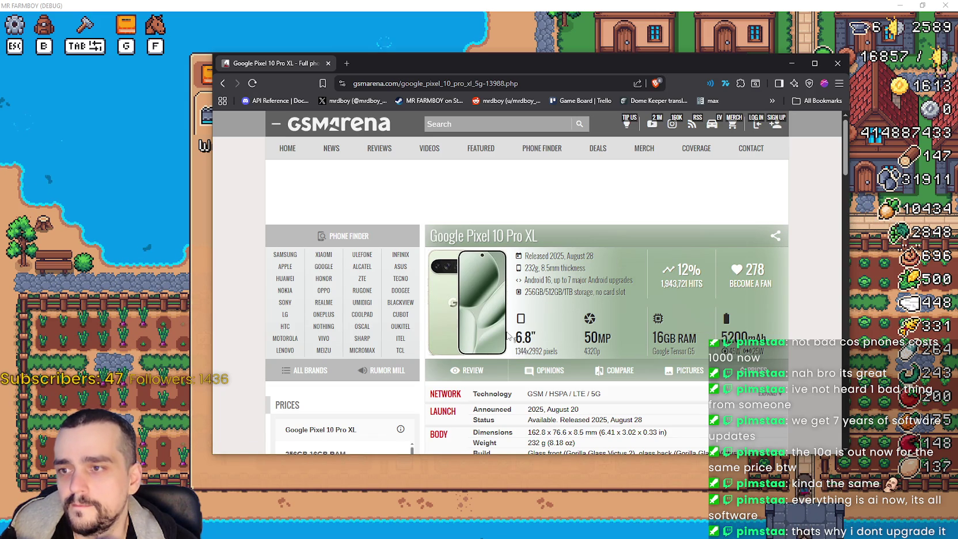
pyautogui.scroll(-1, 524, 321)
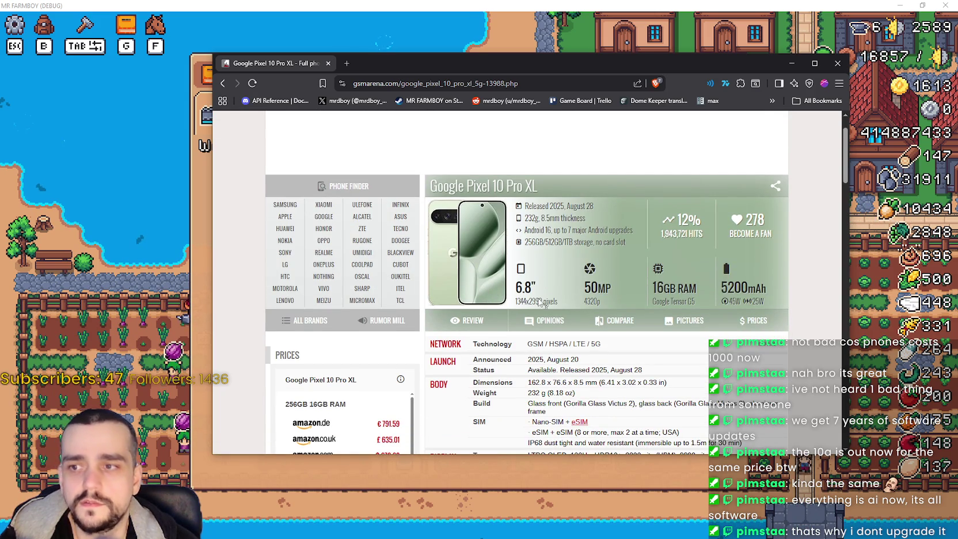
pyautogui.scroll(-2, 544, 303)
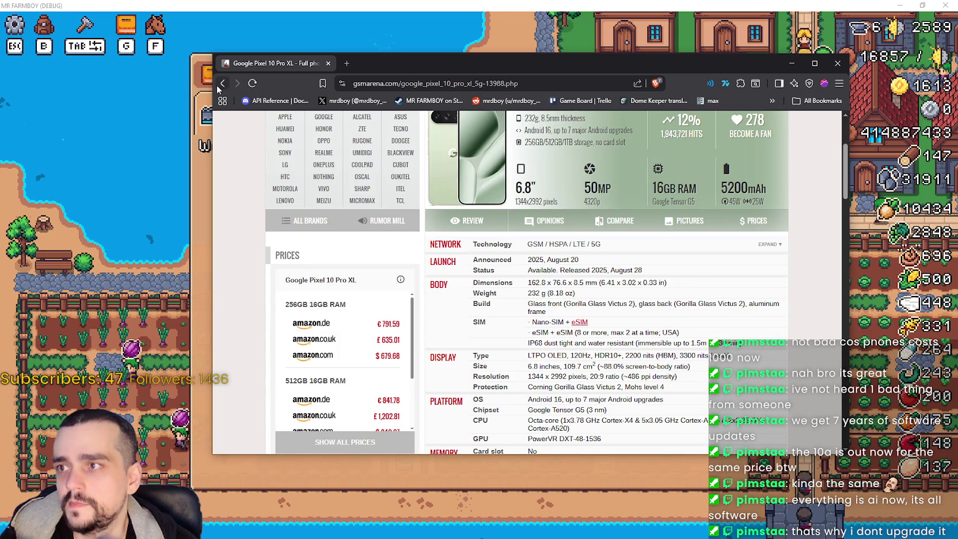
pyautogui.click(220, 84)
# Flip through the Pixel 10a, 10 Pro, 10 and 10 Pro XL pages, end on Pixel 10a, and search 'onePlus 7t'.
pyautogui.click(478, 253)
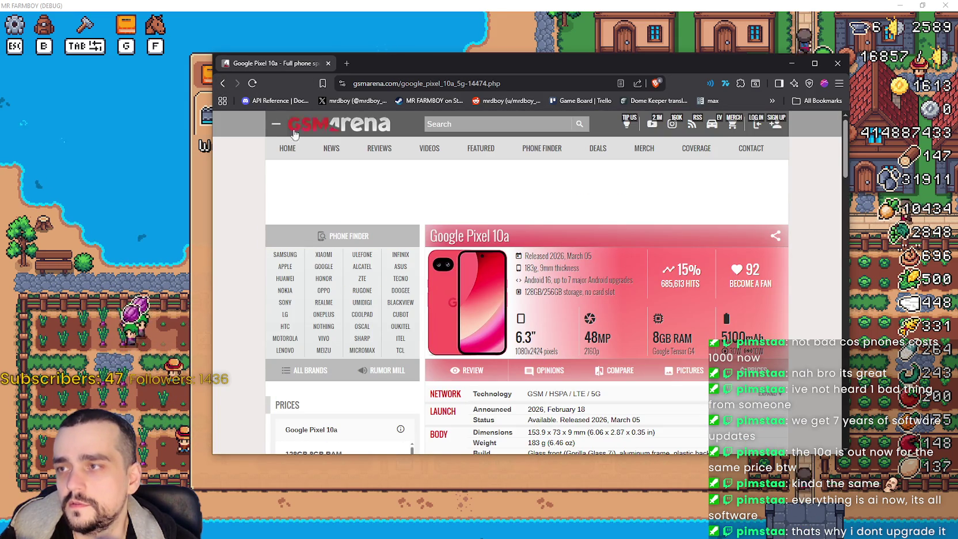
pyautogui.click(222, 83)
pyautogui.click(679, 258)
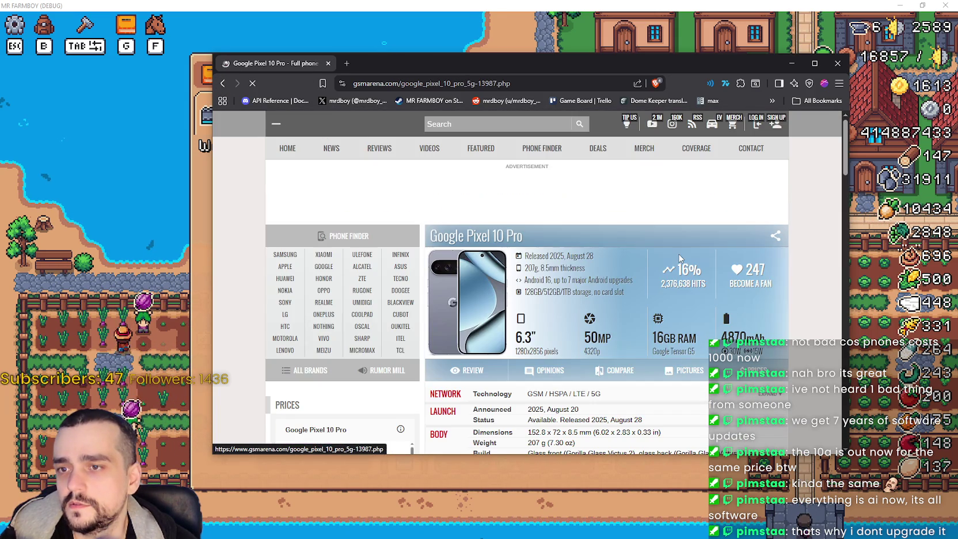
pyautogui.click(223, 83)
pyautogui.click(745, 257)
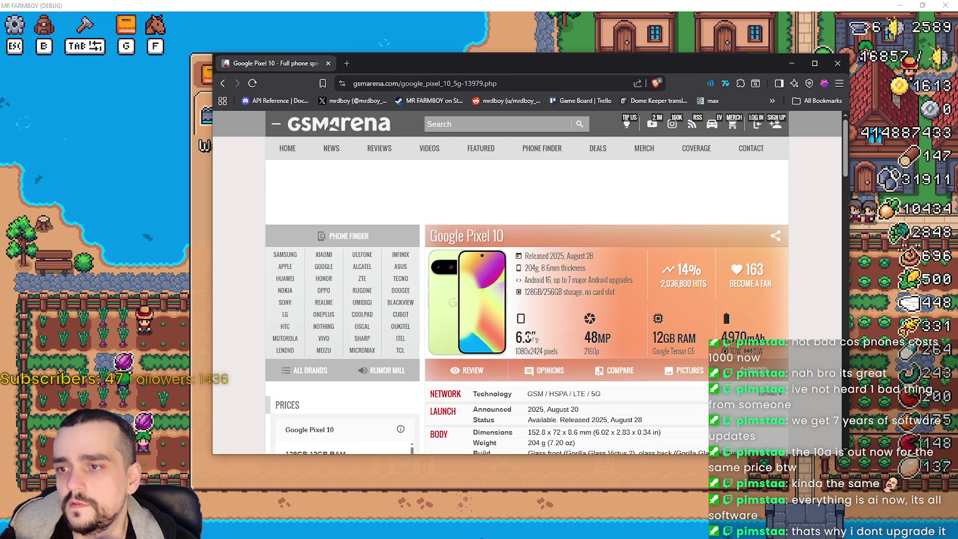
pyautogui.hotkey('alt', 'Left')
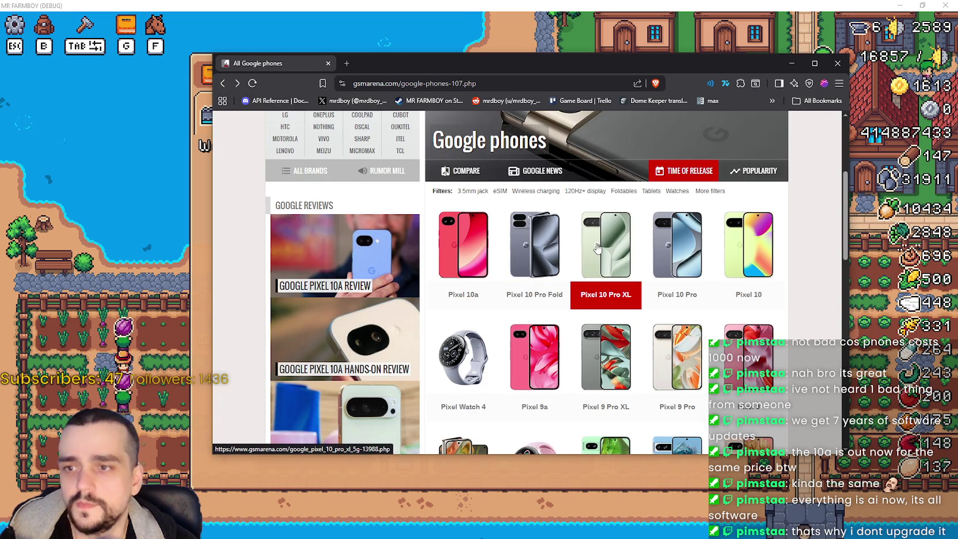
pyautogui.click(596, 248)
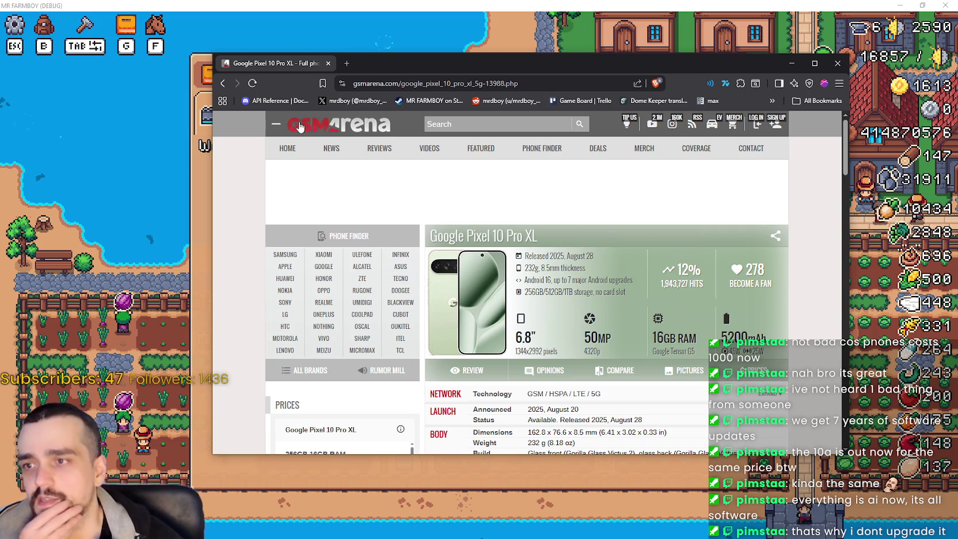
pyautogui.click(222, 84)
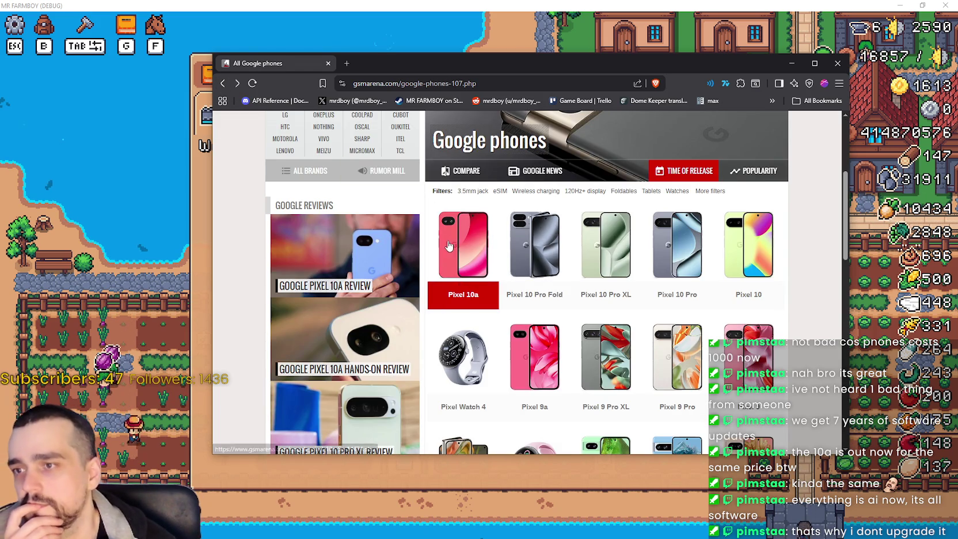
pyautogui.click(463, 254)
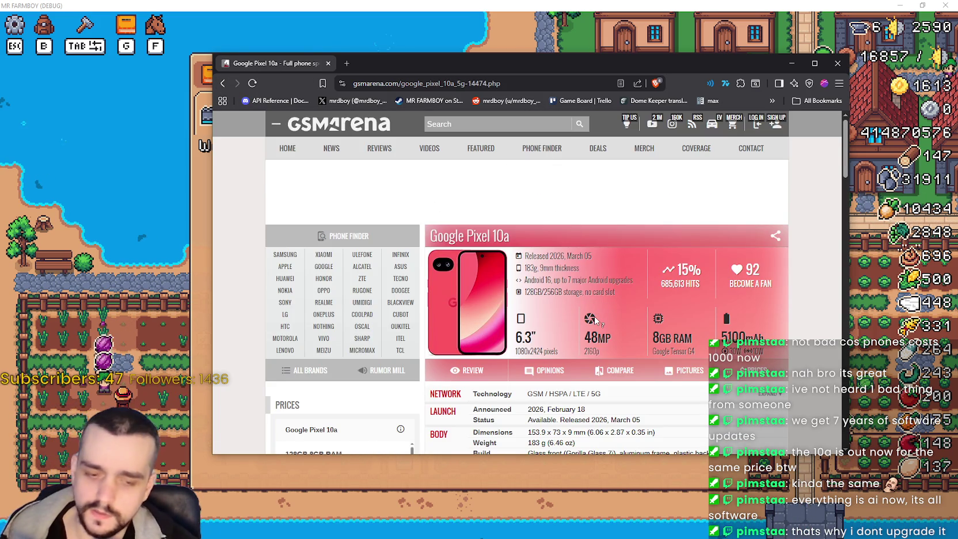
pyautogui.click(439, 124)
pyautogui.write('o')
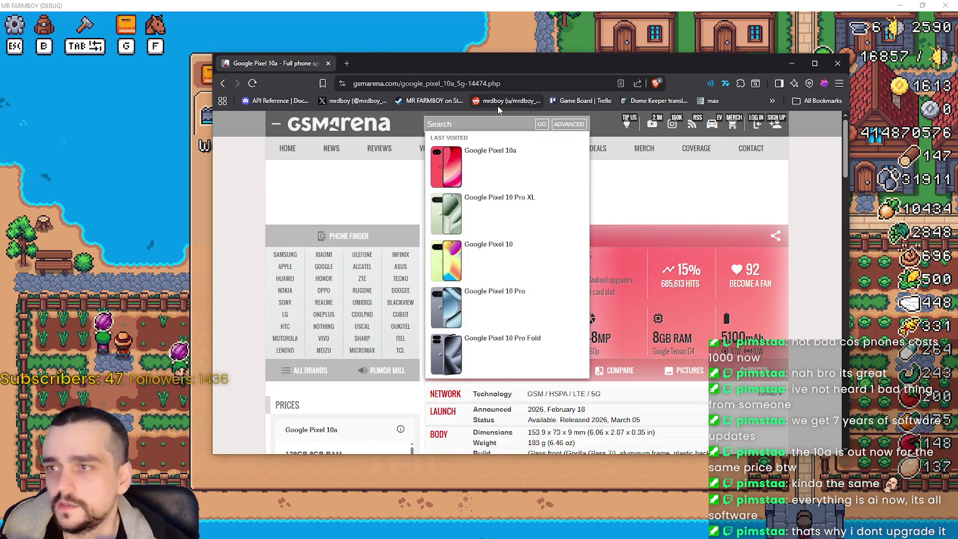
pyautogui.write('nePlus')
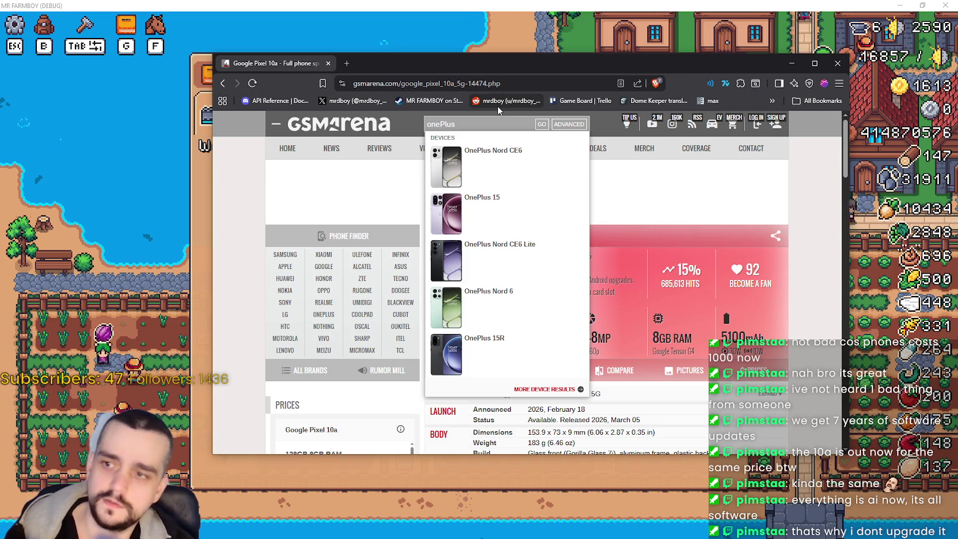
pyautogui.write(' 7t')
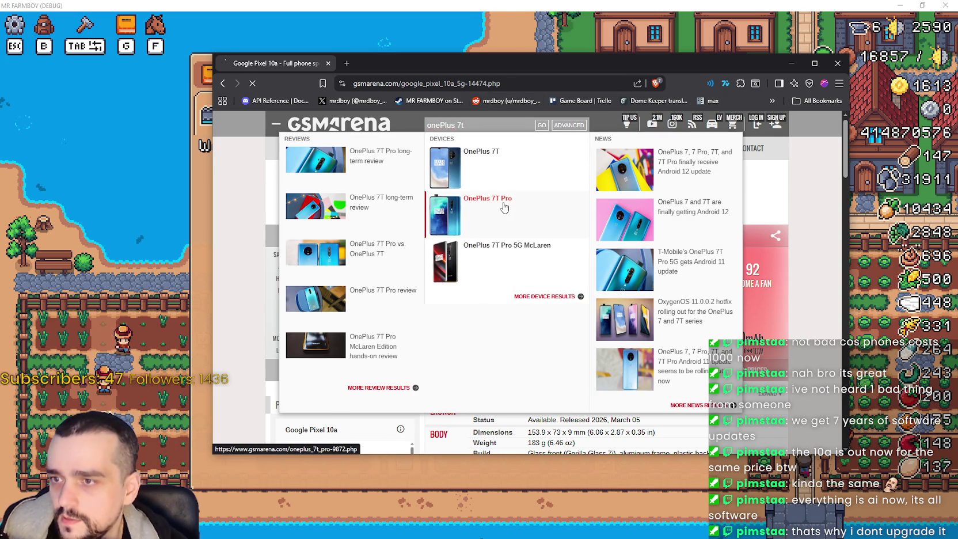
# Open the OnePlus 7T Pro specs and check its announced date, 2019, October 10.
pyautogui.click(504, 202)
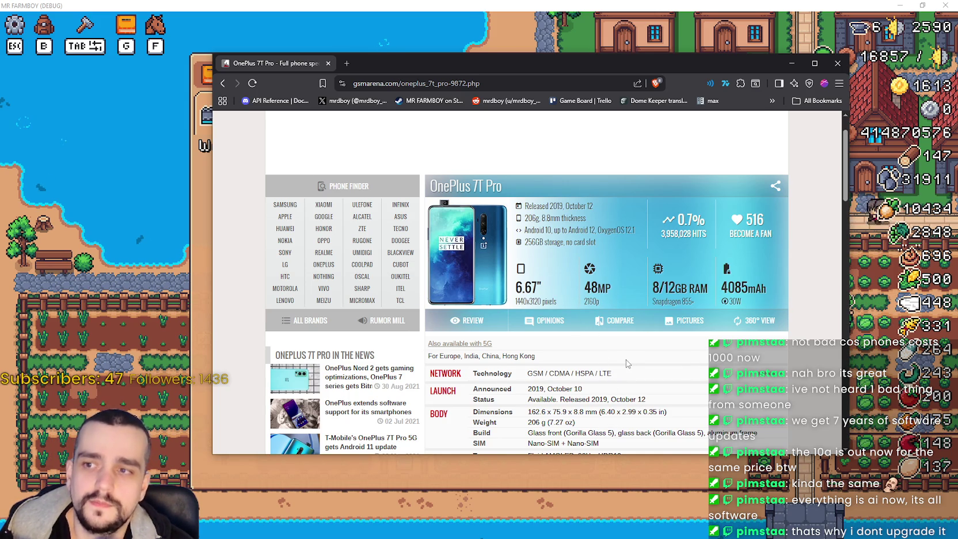
pyautogui.scroll(-2, 626, 360)
pyautogui.scroll(1, 625, 353)
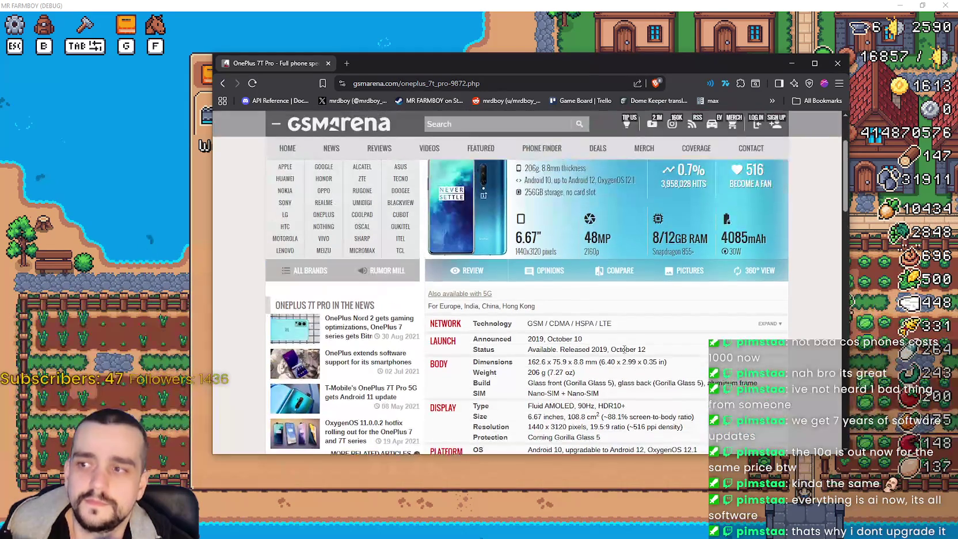
pyautogui.scroll(-2, 623, 349)
pyautogui.scroll(-1, 627, 357)
pyautogui.scroll(4, 662, 425)
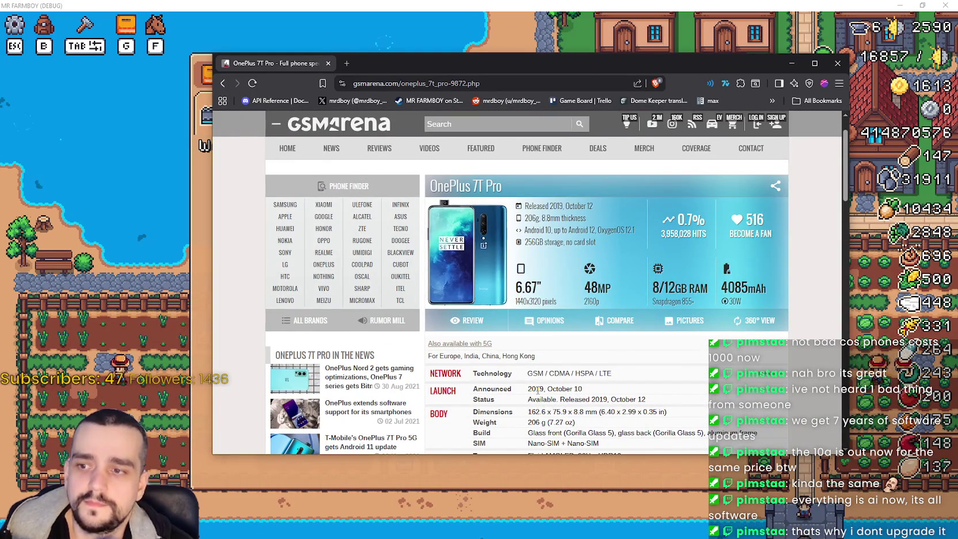
pyautogui.moveTo(528, 389); pyautogui.dragTo(579, 388)
pyautogui.click(616, 394)
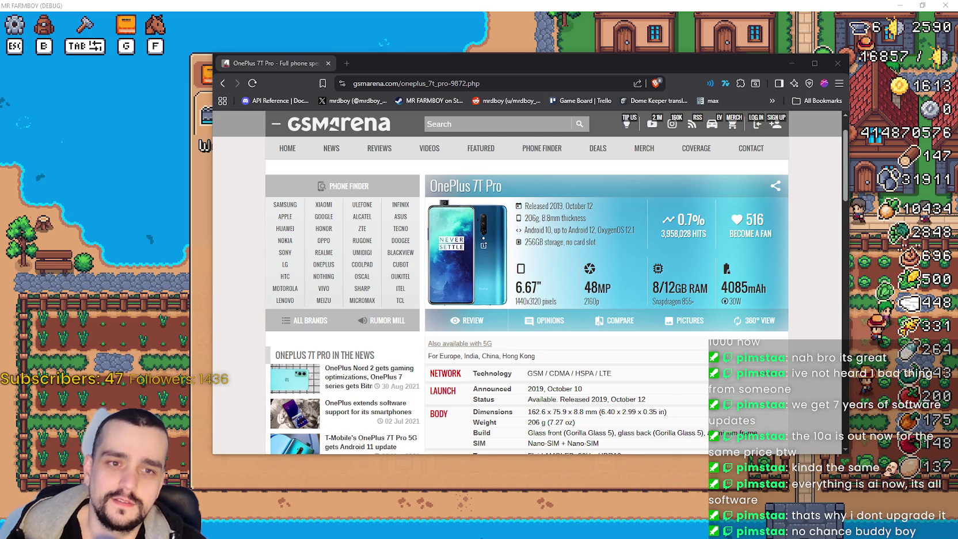
# Snip the OnePlus 7T Pro summary area and go back to the Pixel 10a page.
pyautogui.hotkey('ctrl', 'n')
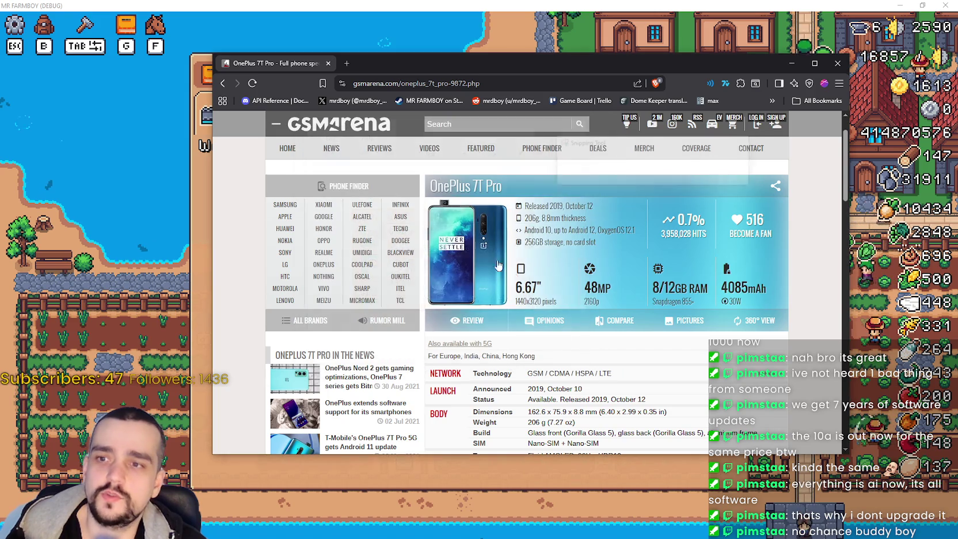
pyautogui.moveTo(401, 165)
pyautogui.mouseDown()
pyautogui.moveTo(786, 301)
pyautogui.moveTo(784, 346)
pyautogui.mouseUp()
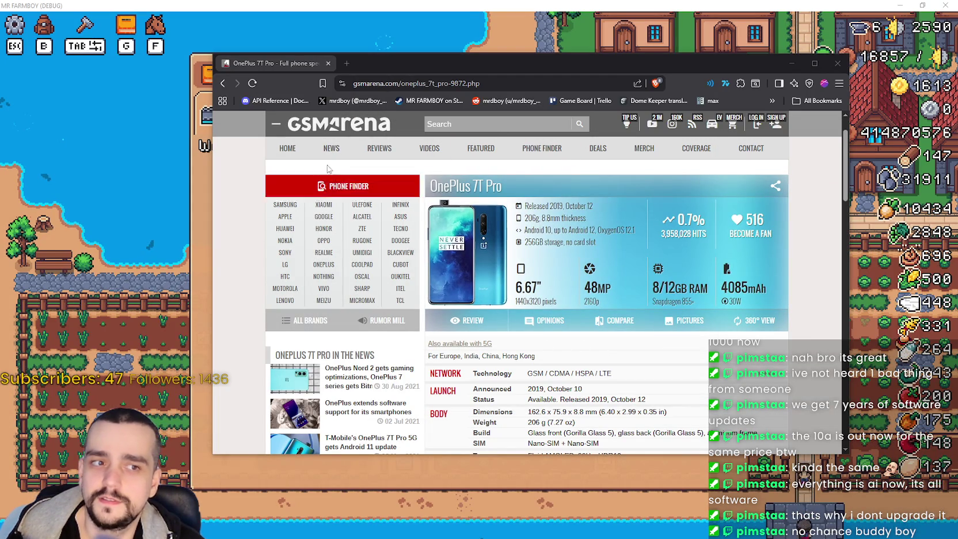
pyautogui.click(222, 84)
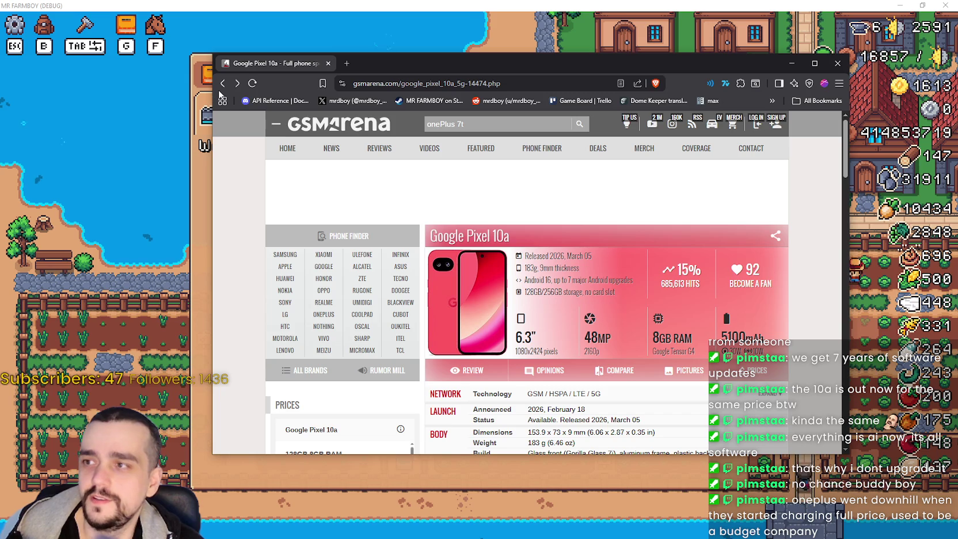
# Open the Google Pixel 8a specs from All Google phones and place the OnePlus 7T Pro snip beside the browser.
pyautogui.hotkey('alt', 'Left')
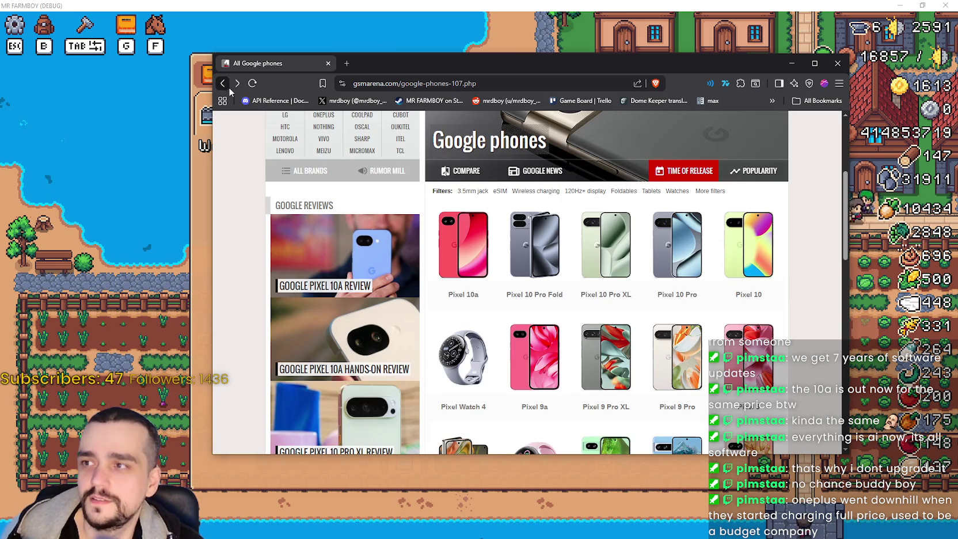
pyautogui.scroll(-3, 755, 377)
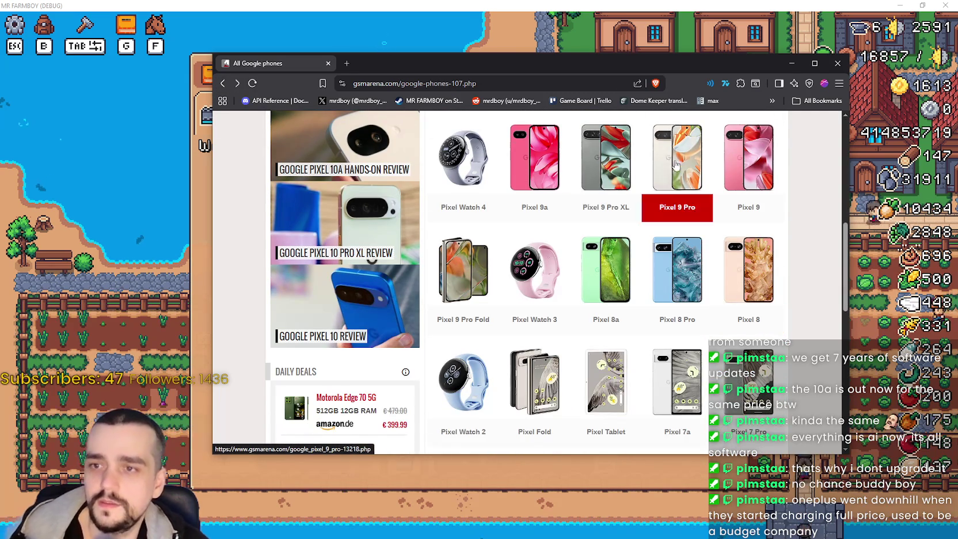
pyautogui.hotkey('alt', 'Tab')
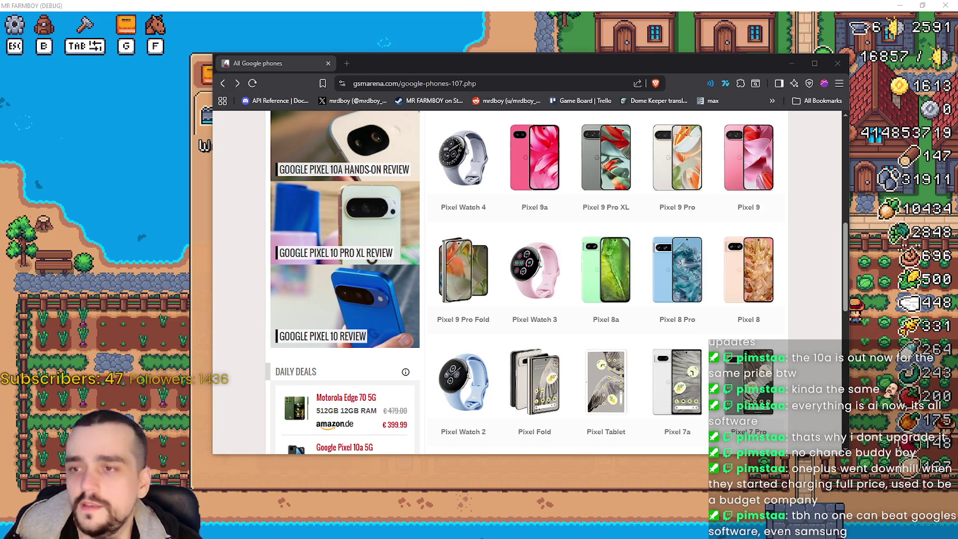
pyautogui.click(605, 319)
pyautogui.hotkey('alt', 'Tab')
pyautogui.moveTo(681, 58); pyautogui.dragTo(523, 26)
pyautogui.hotkey('alt', 'Tab')
pyautogui.moveTo(728, 153)
pyautogui.mouseDown()
pyautogui.moveTo(608, 86)
pyautogui.moveTo(698, 75)
pyautogui.moveTo(730, 88)
pyautogui.moveTo(710, 88)
pyautogui.mouseUp()
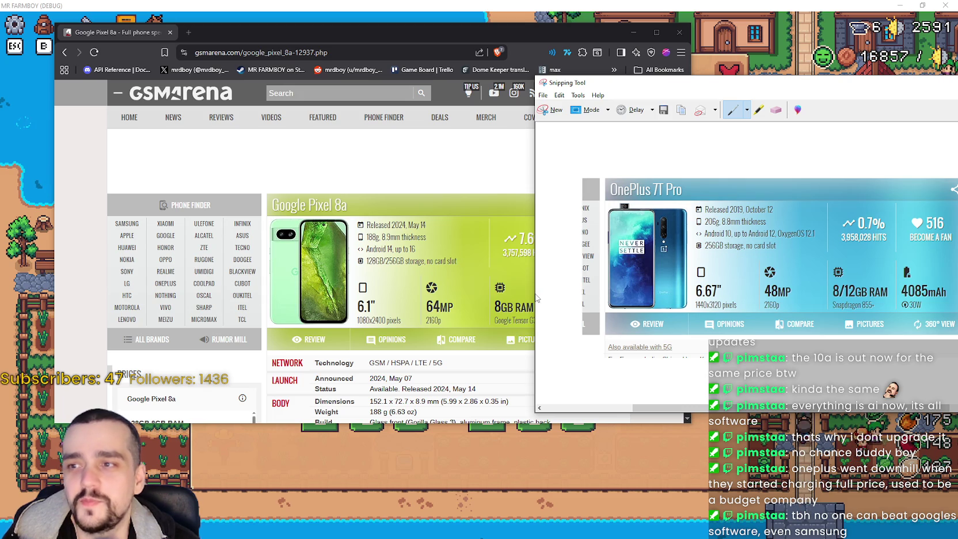
# Narrow the OnePlus 7T Pro snip window and move it up and left beside the browser.
pyautogui.moveTo(530, 294); pyautogui.dragTo(581, 304)
pyautogui.moveTo(870, 90)
pyautogui.mouseDown()
pyautogui.moveTo(762, 58)
pyautogui.moveTo(821, 58)
pyautogui.mouseUp()
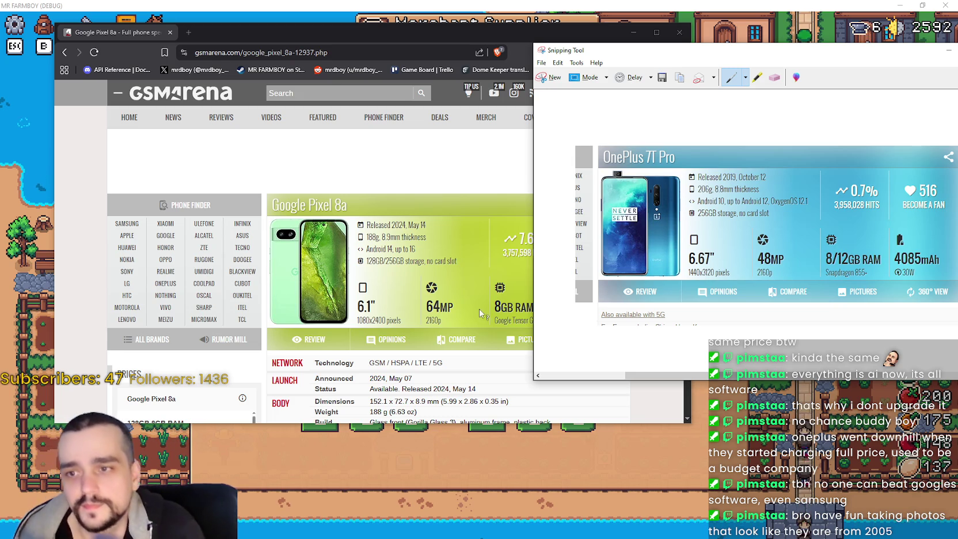
pyautogui.scroll(-2, 575, 354)
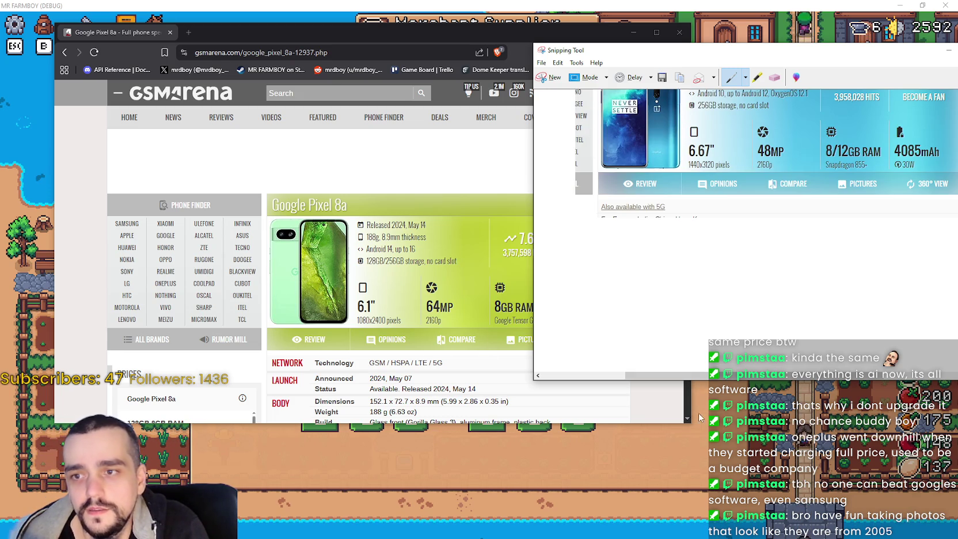
# Compare the Pixel 8a specs against the snip, shifting it left, then close the snip.
pyautogui.click(417, 186)
pyautogui.scroll(-3, 436, 228)
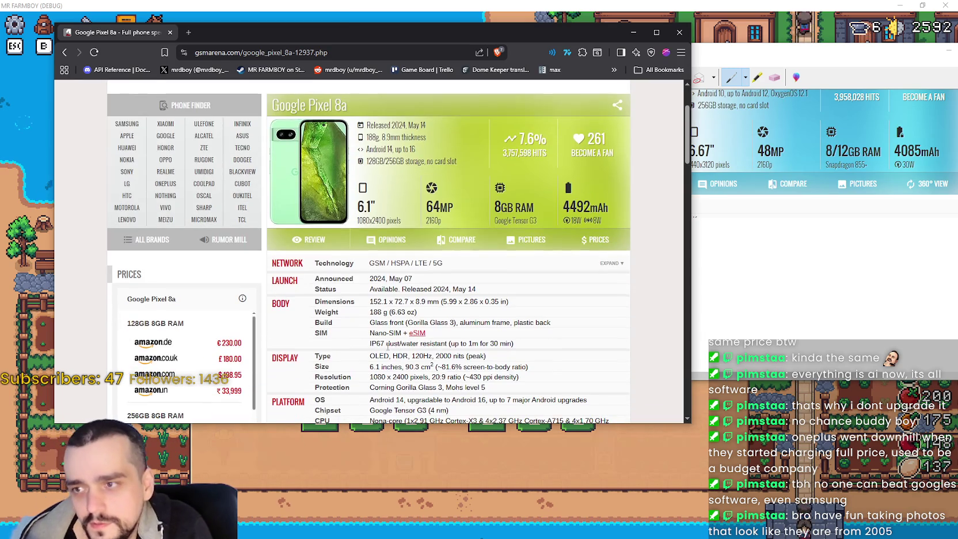
pyautogui.scroll(-4, 269, 302)
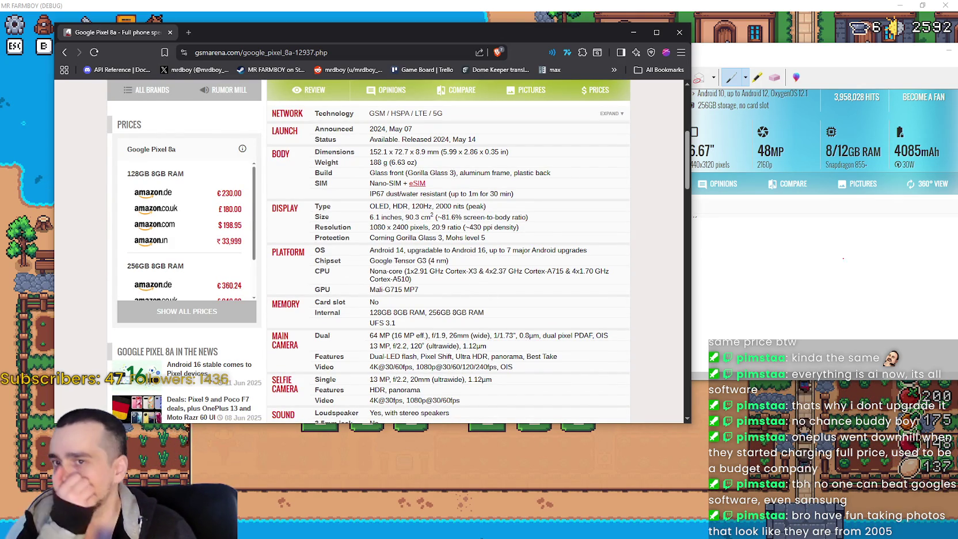
pyautogui.scroll(2, 844, 260)
pyautogui.moveTo(823, 51)
pyautogui.mouseDown()
pyautogui.moveTo(745, 44)
pyautogui.moveTo(906, 50)
pyautogui.mouseUp()
pyautogui.scroll(5, 626, 389)
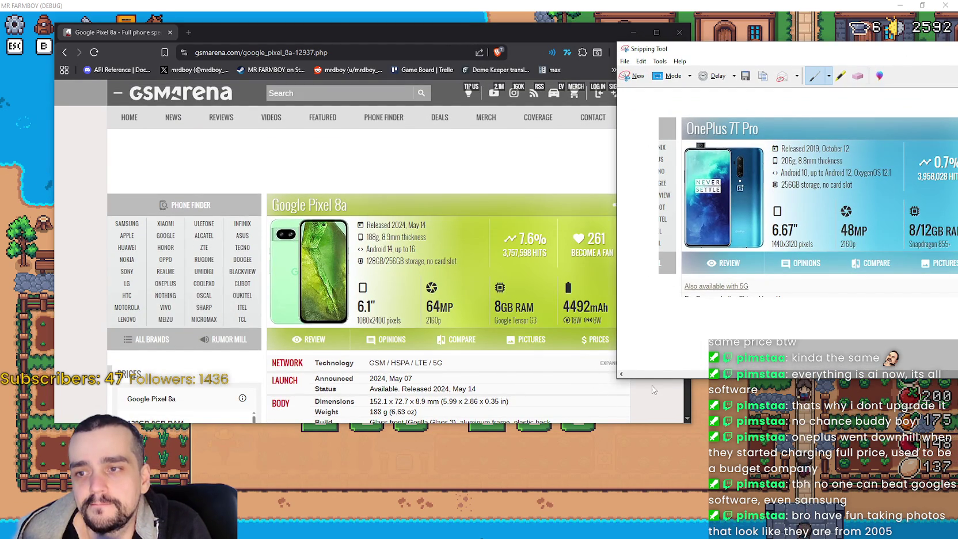
pyautogui.moveTo(763, 52); pyautogui.dragTo(587, 71)
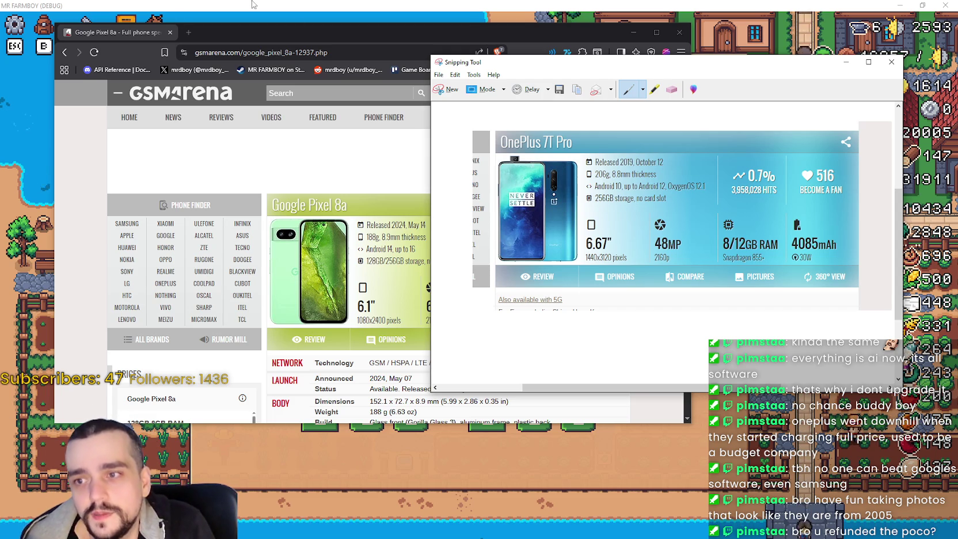
pyautogui.click(890, 62)
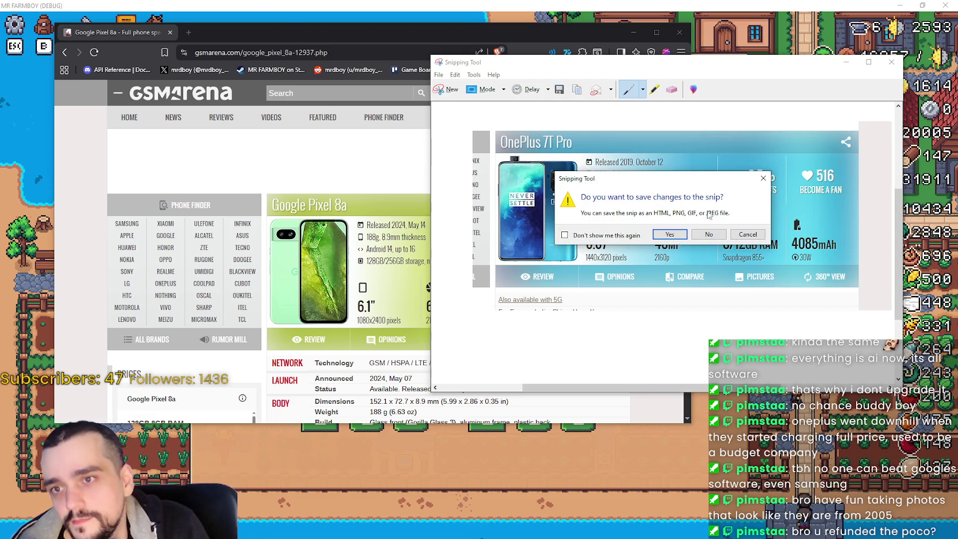
# Discard the snip, search GSMArena for 'onePl' and open the OnePlus 15 specs.
pyautogui.click(720, 238)
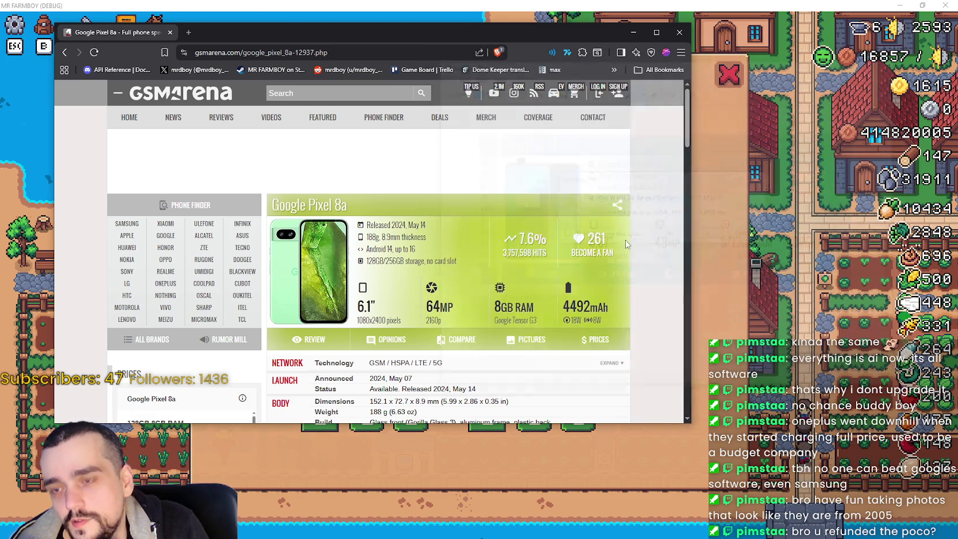
pyautogui.click(314, 93)
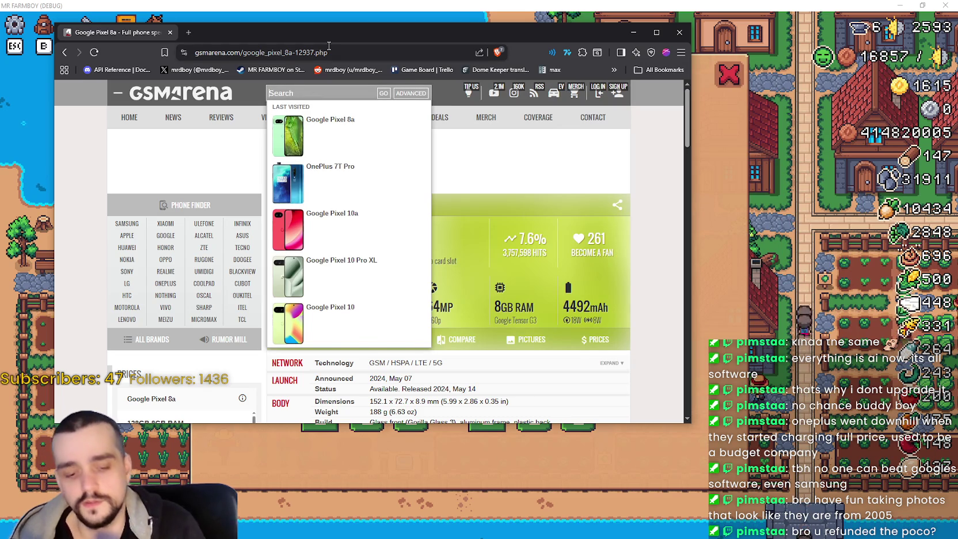
pyautogui.write('onePl')
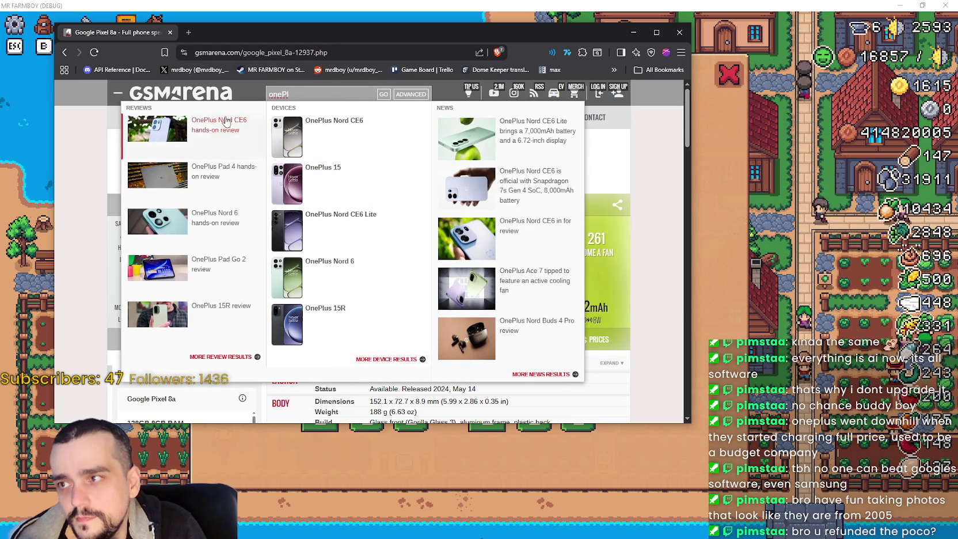
pyautogui.click(337, 175)
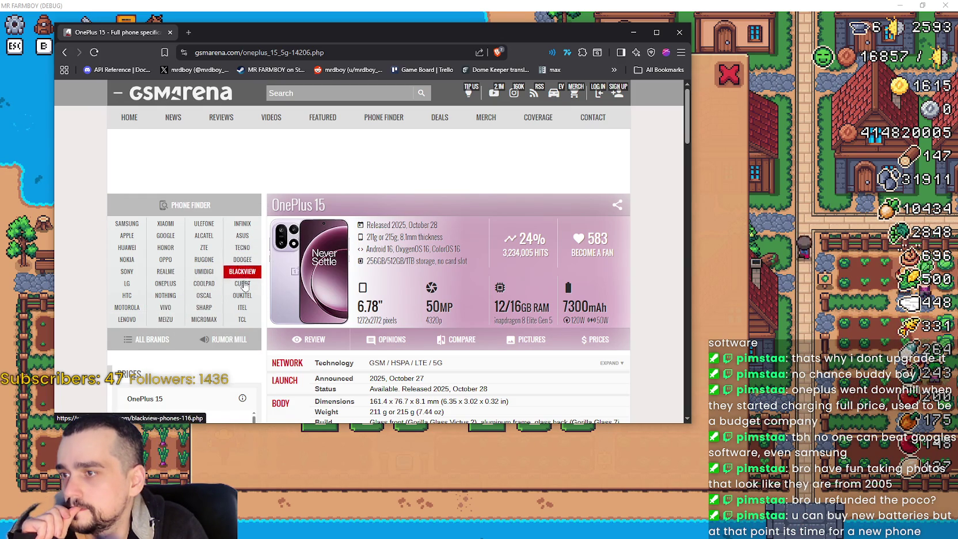
# Browse the list of all OnePlus phones and open the OnePlus 15T specifications.
pyautogui.click(166, 283)
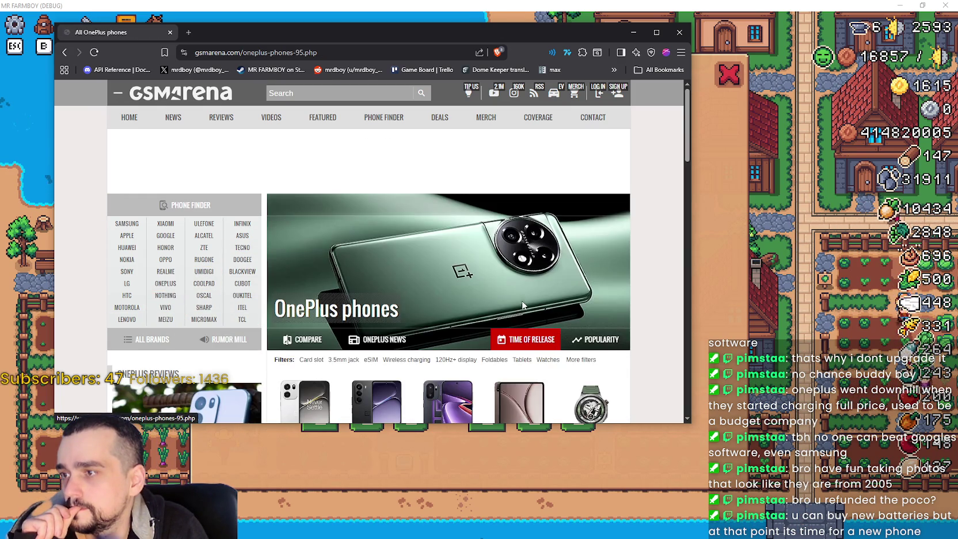
pyautogui.scroll(-3, 454, 251)
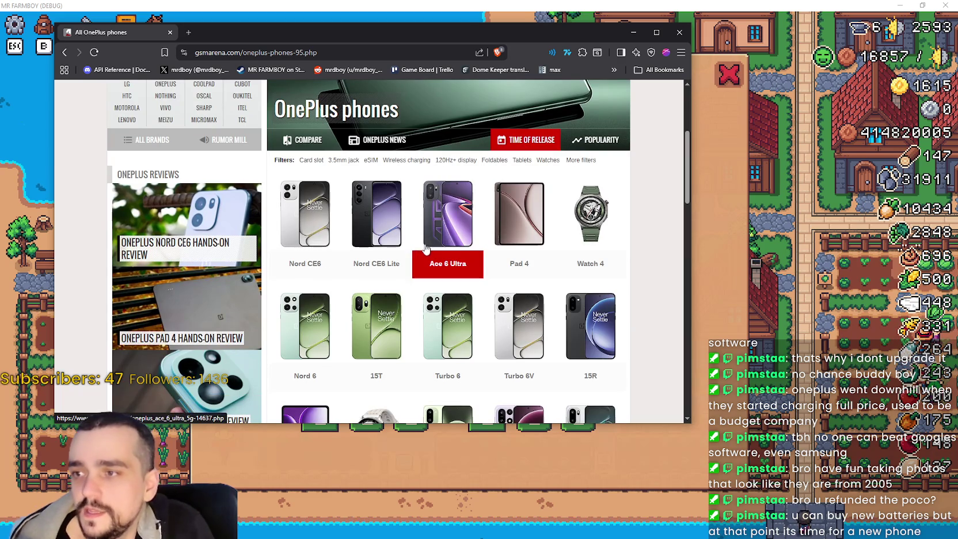
pyautogui.scroll(-1, 431, 242)
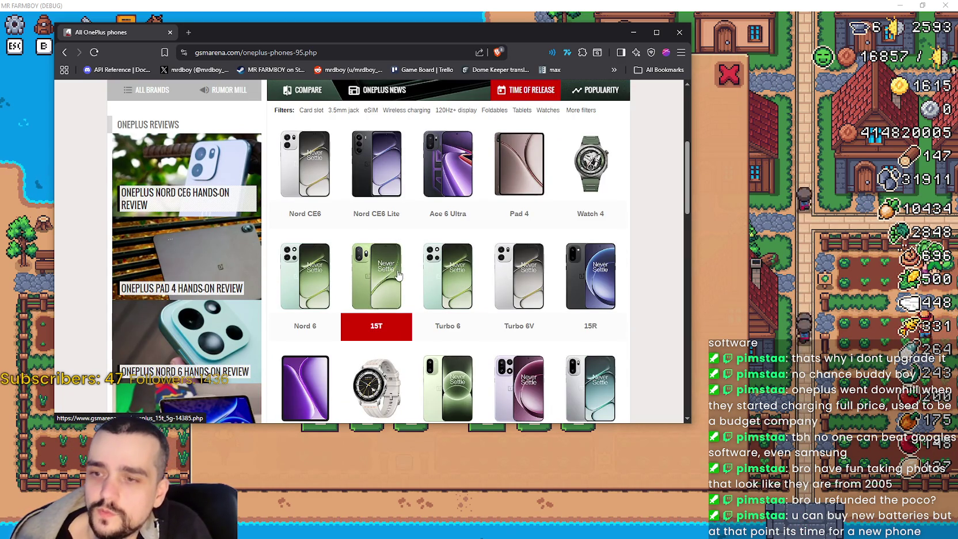
pyautogui.scroll(-1, 403, 253)
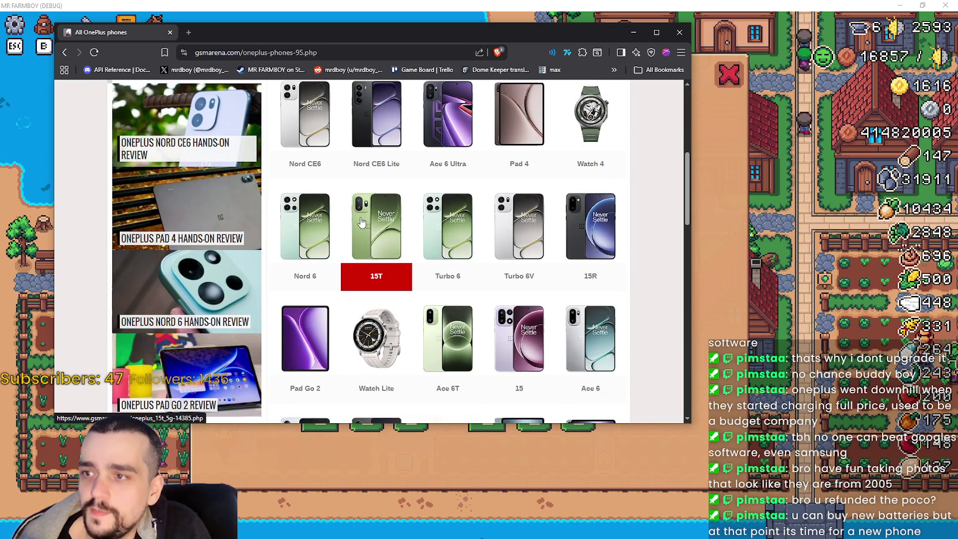
pyautogui.click(377, 276)
# Read the OnePlus 15T specs, go back to the list and open the OnePlus Turbo 6 specs.
pyautogui.scroll(-3, 377, 218)
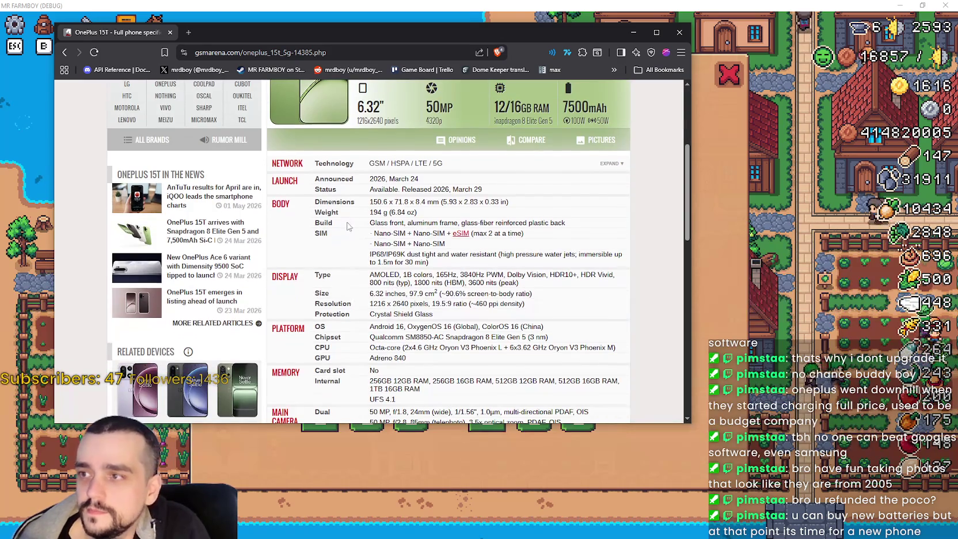
pyautogui.scroll(-3, 347, 224)
pyautogui.scroll(-2, 338, 223)
pyautogui.scroll(7, 403, 258)
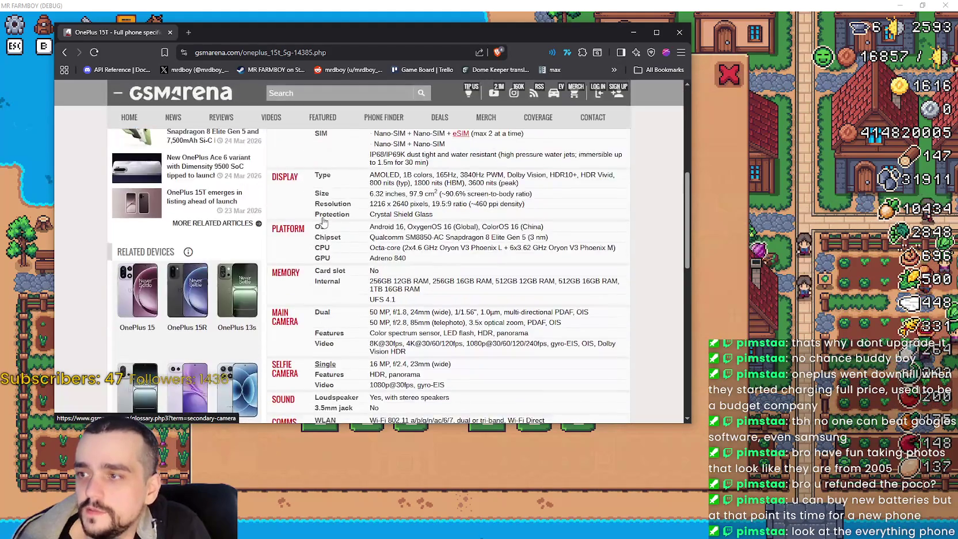
pyautogui.scroll(2, 498, 340)
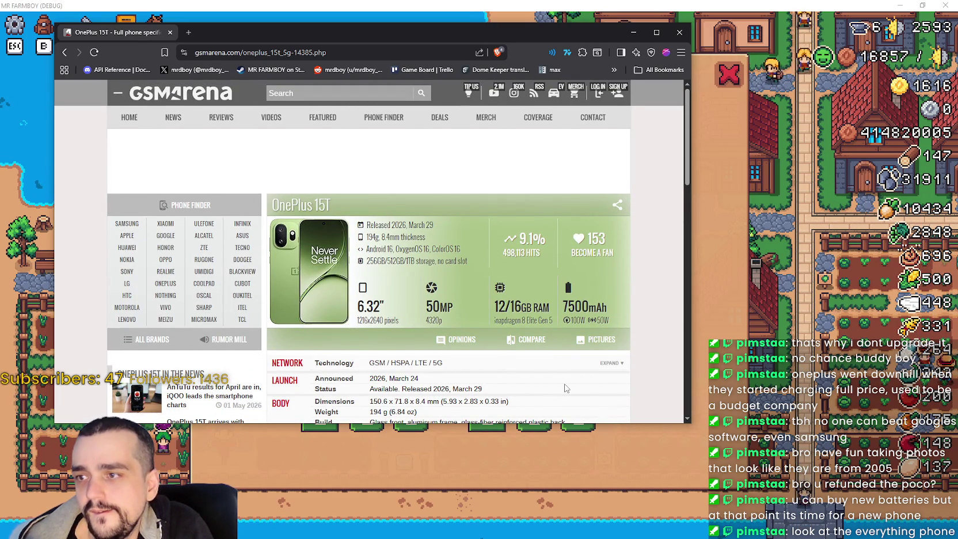
pyautogui.scroll(-2, 565, 388)
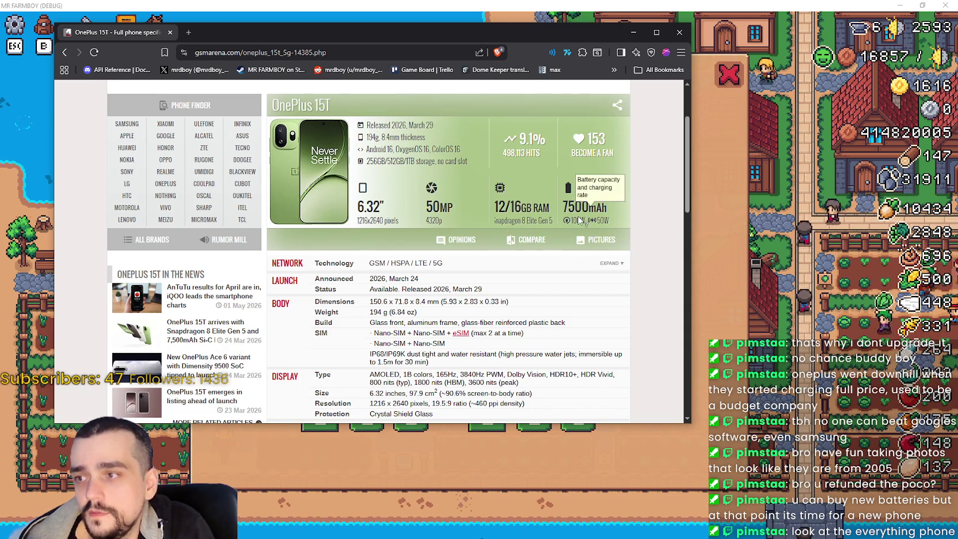
pyautogui.scroll(-2, 233, 127)
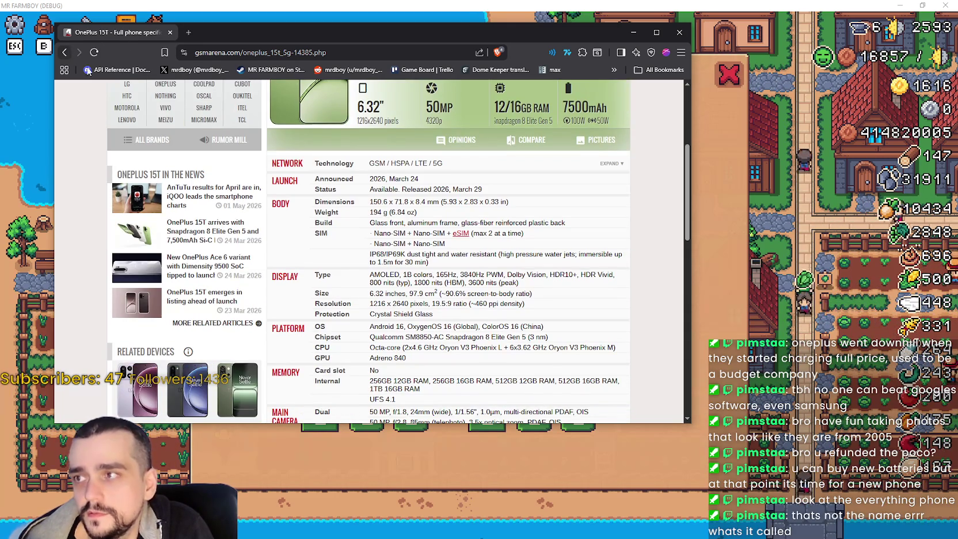
pyautogui.scroll(-5, 439, 208)
pyautogui.scroll(12, 439, 208)
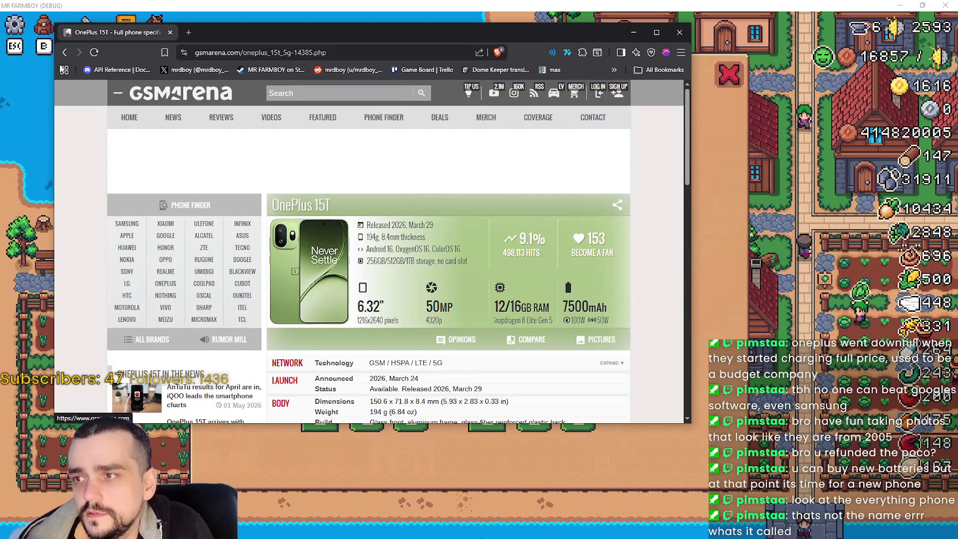
pyautogui.hotkey('alt', 'Left')
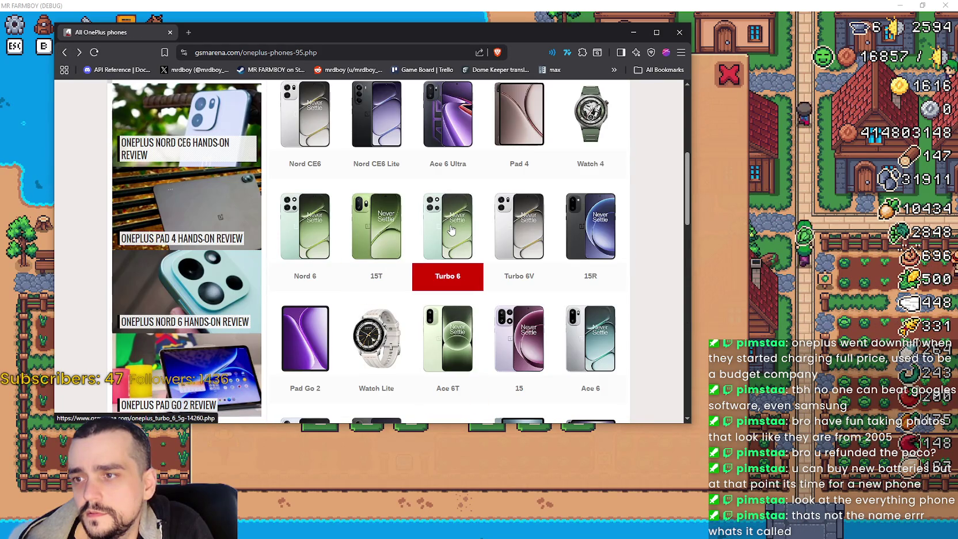
pyautogui.click(469, 244)
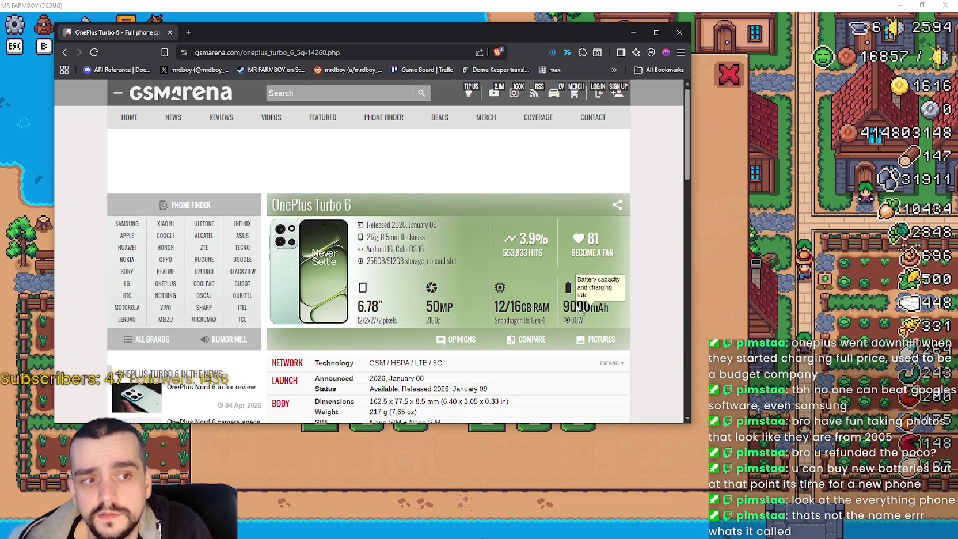
pyautogui.scroll(-1, 578, 307)
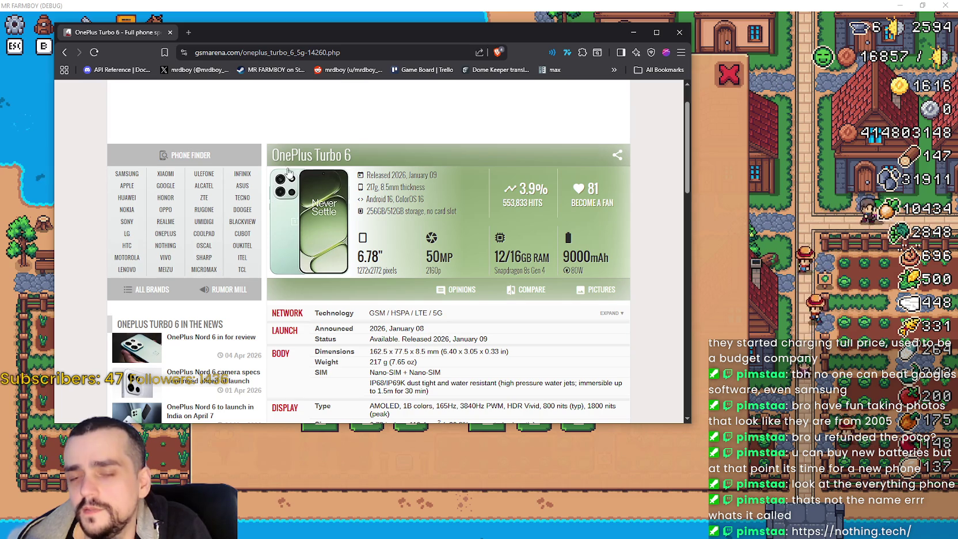
pyautogui.scroll(-1, 432, 230)
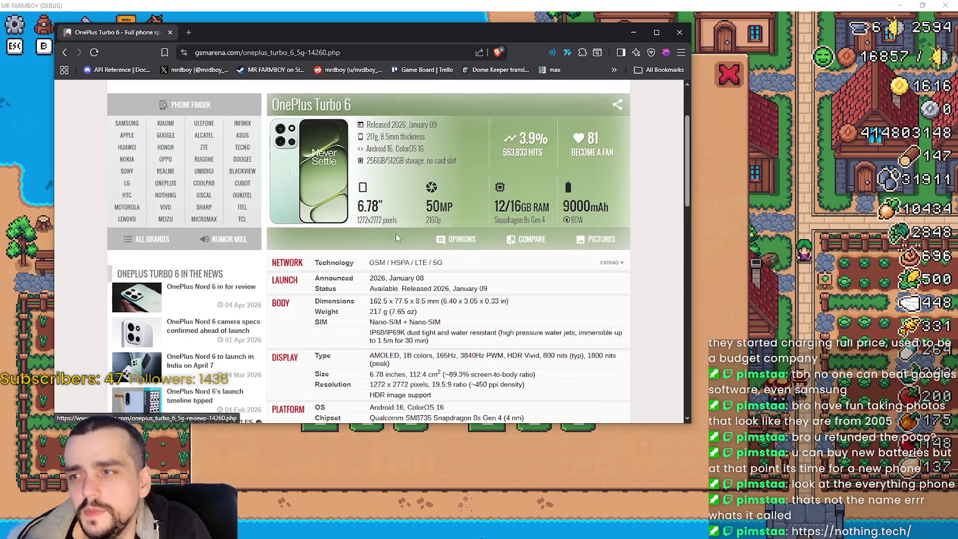
pyautogui.scroll(2, 217, 185)
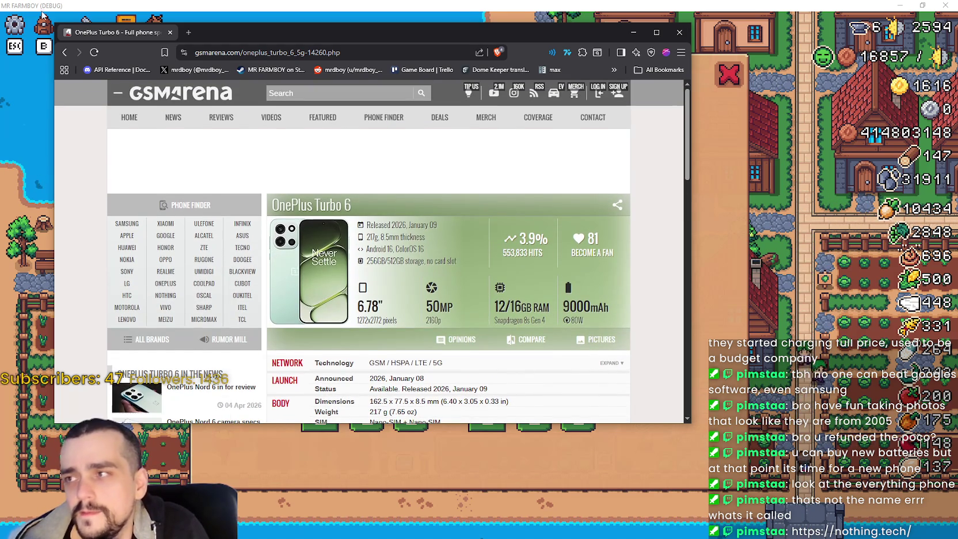
pyautogui.click(64, 52)
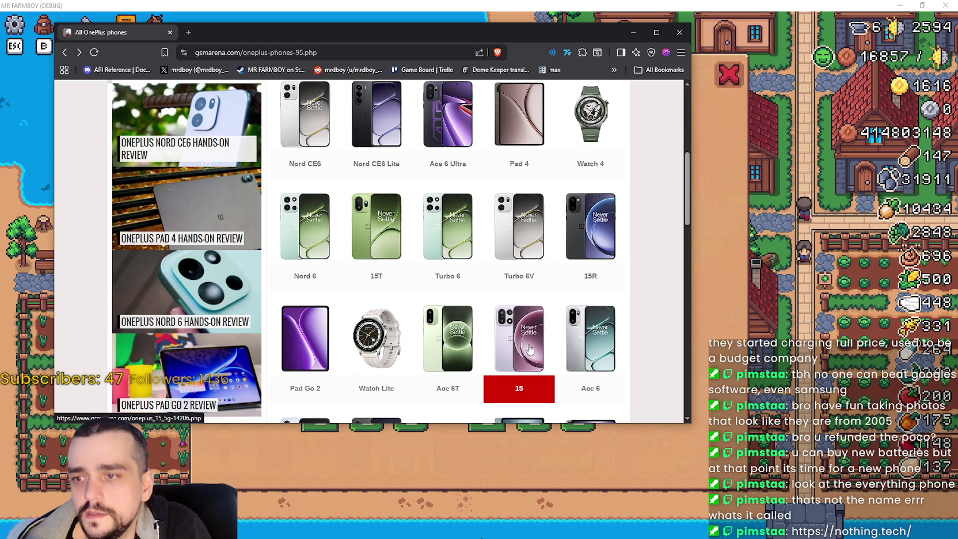
pyautogui.click(590, 241)
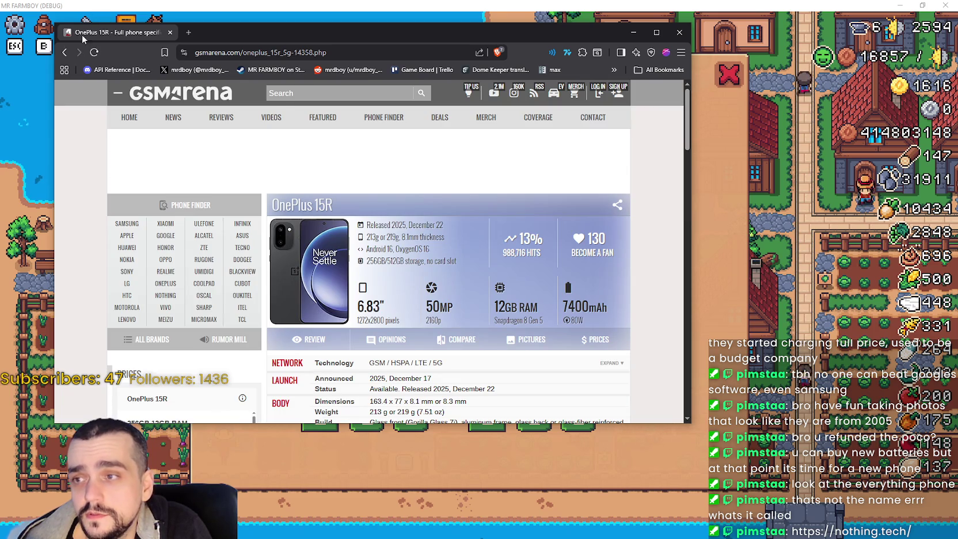
pyautogui.click(64, 52)
pyautogui.click(449, 254)
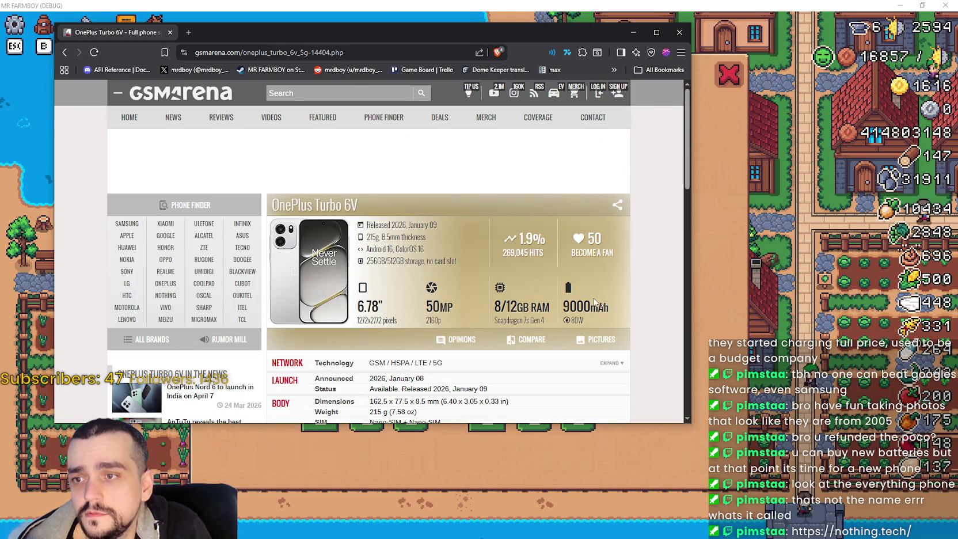
pyautogui.scroll(-5, 559, 307)
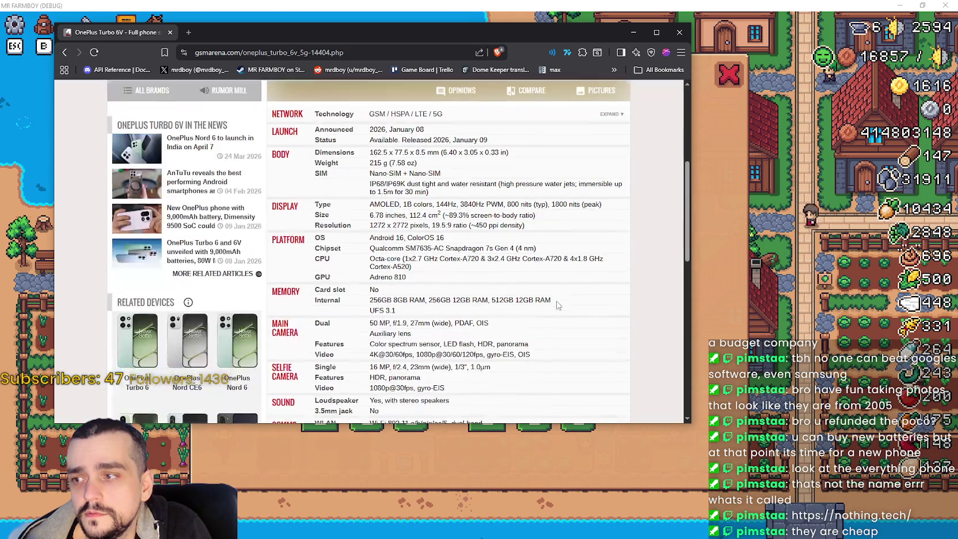
pyautogui.scroll(5, 557, 305)
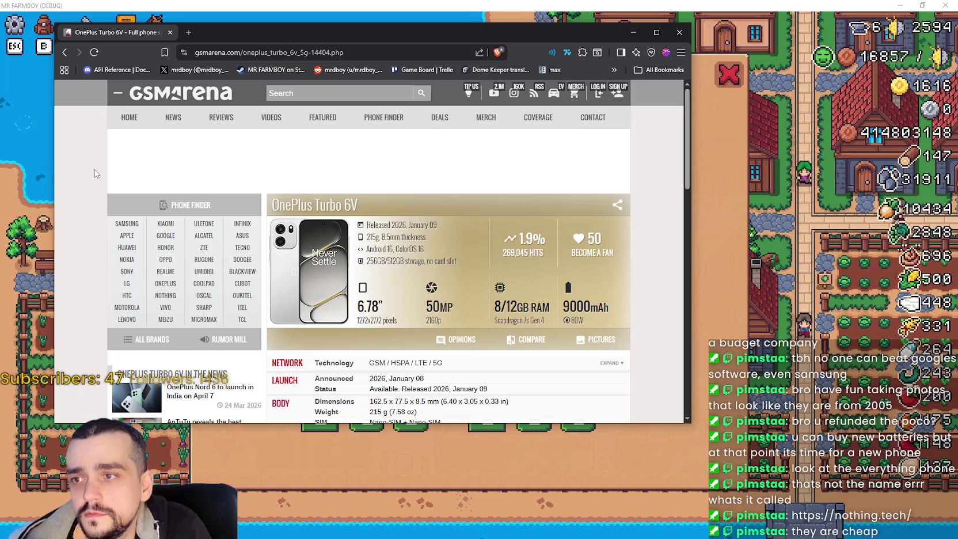
pyautogui.click(65, 55)
pyautogui.scroll(2, 478, 226)
pyautogui.click(458, 192)
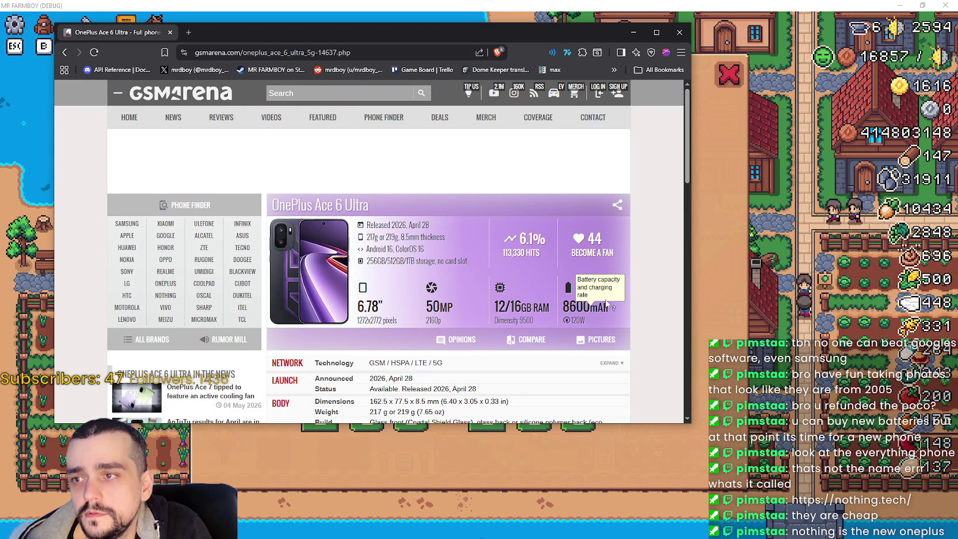
pyautogui.scroll(-1, 534, 264)
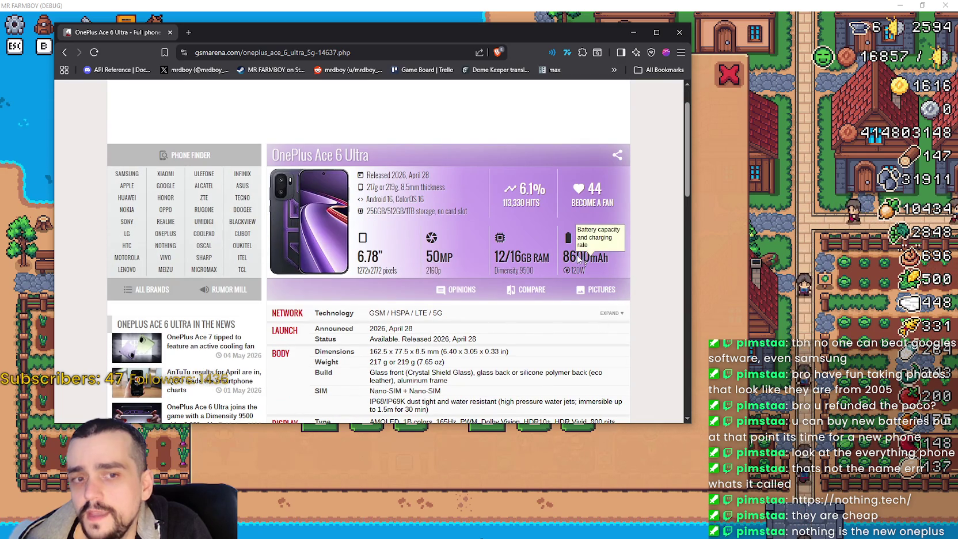
pyautogui.scroll(-2, 557, 207)
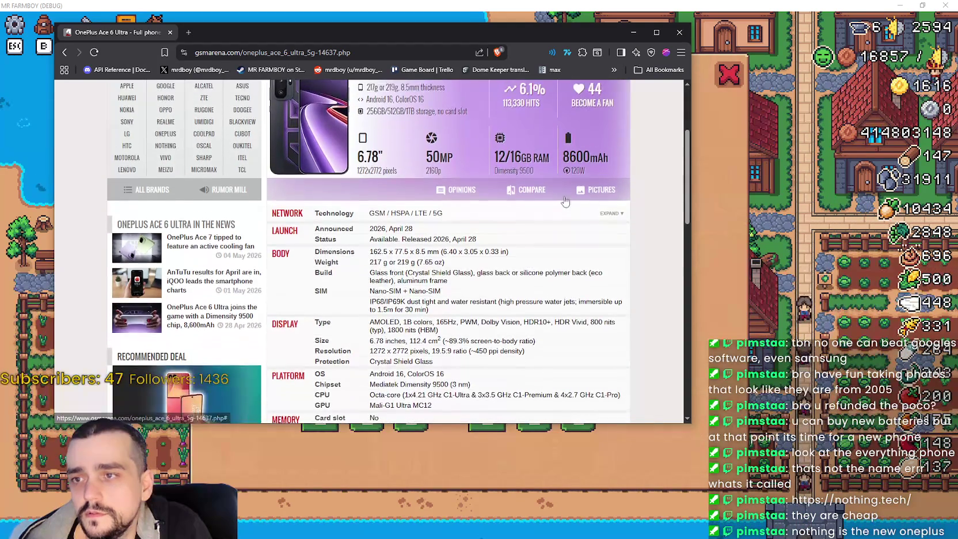
pyautogui.scroll(2, 557, 207)
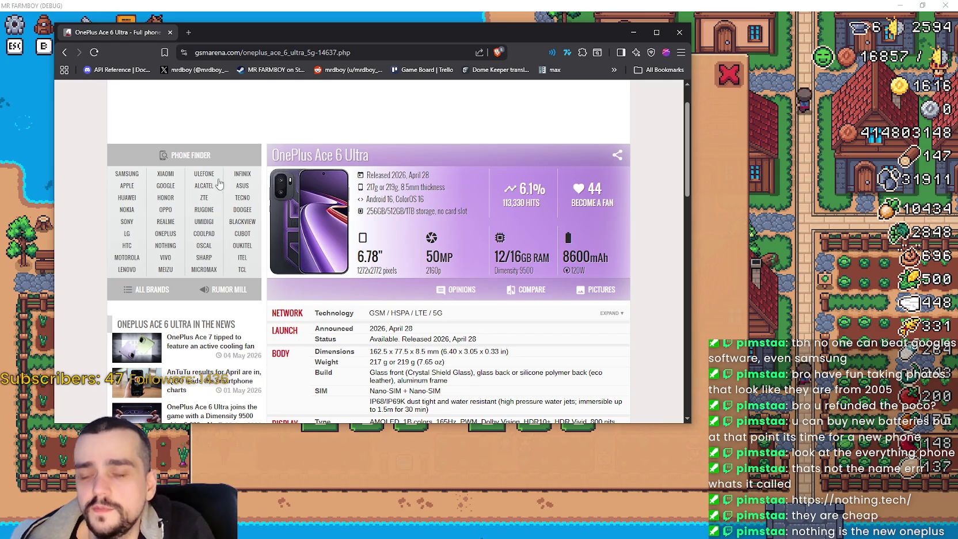
pyautogui.click(65, 51)
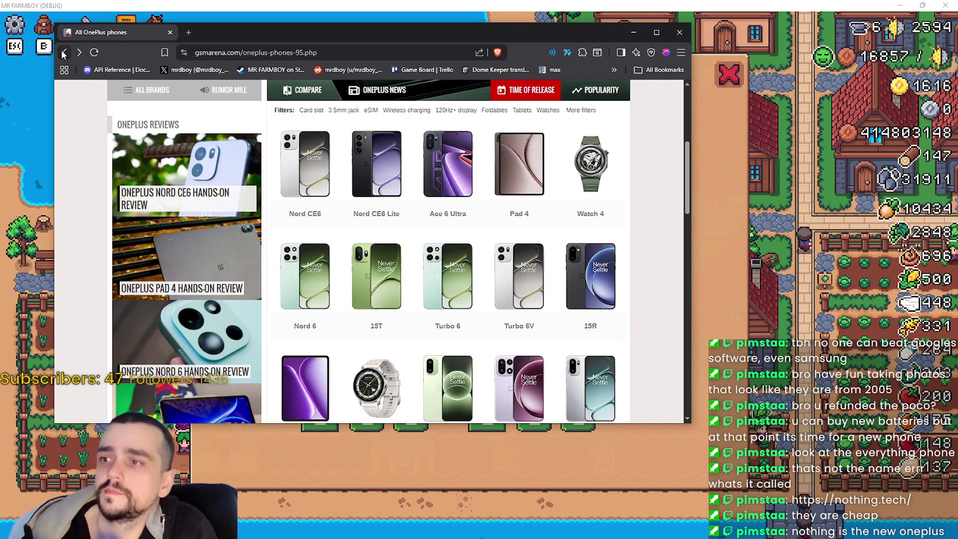
# Glance at the OnePlus Ace 6 Ultra, Nord CE6 and Nord CE6 Lite specs, returning to the list each time.
pyautogui.scroll(2, 448, 299)
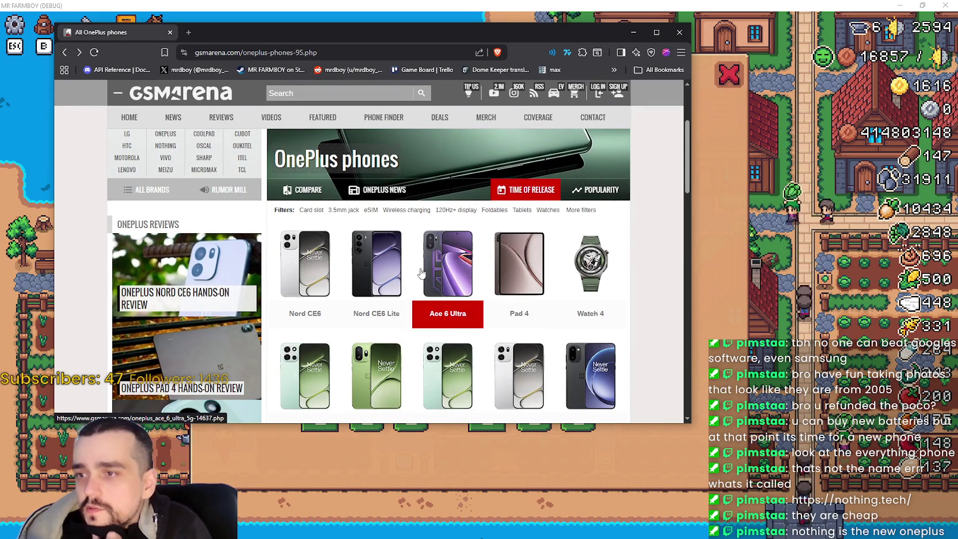
pyautogui.click(425, 271)
pyautogui.hotkey('alt', 'Left')
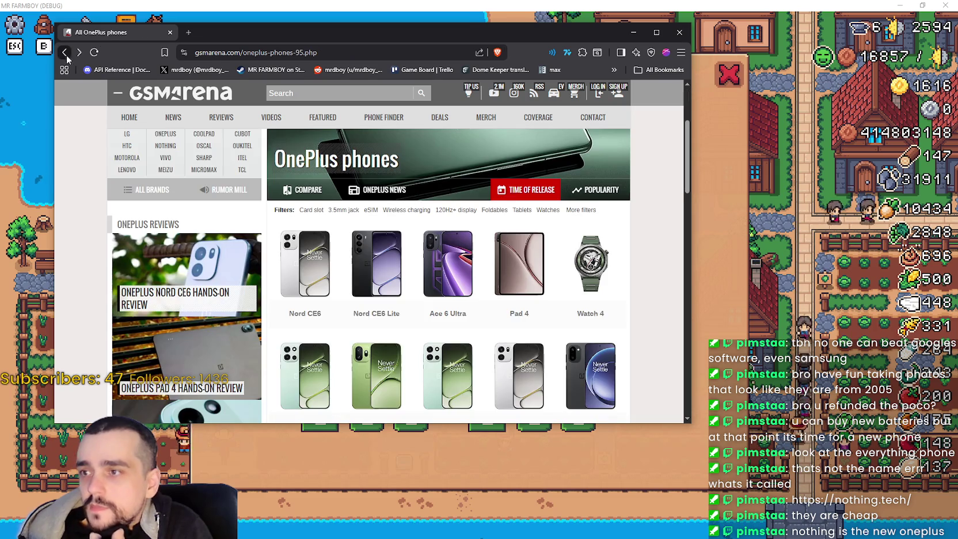
pyautogui.click(316, 271)
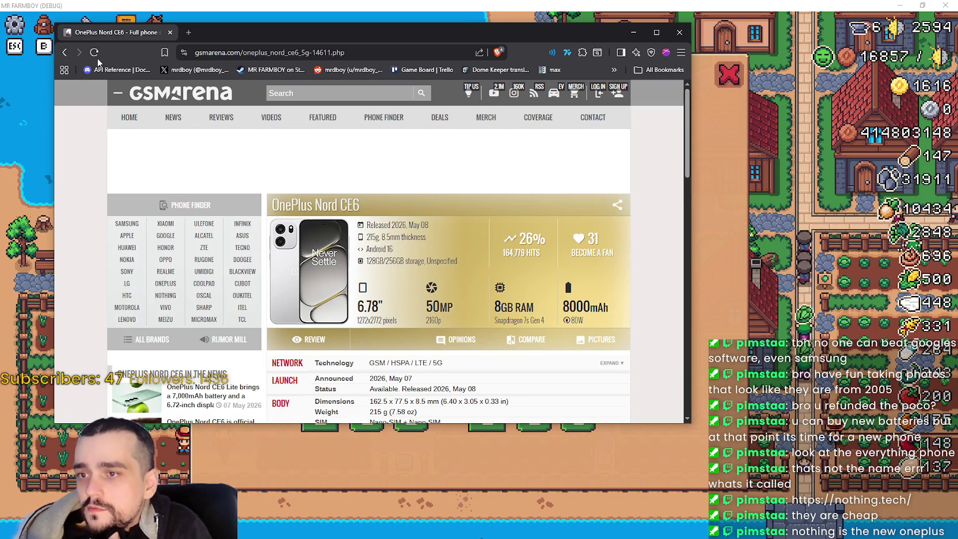
pyautogui.hotkey('alt', 'Left')
pyautogui.click(376, 288)
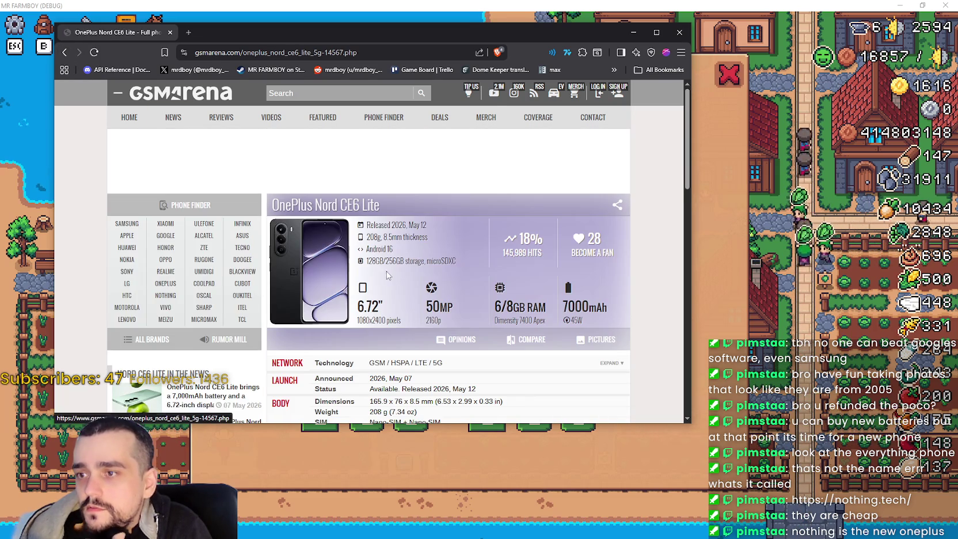
pyautogui.click(64, 52)
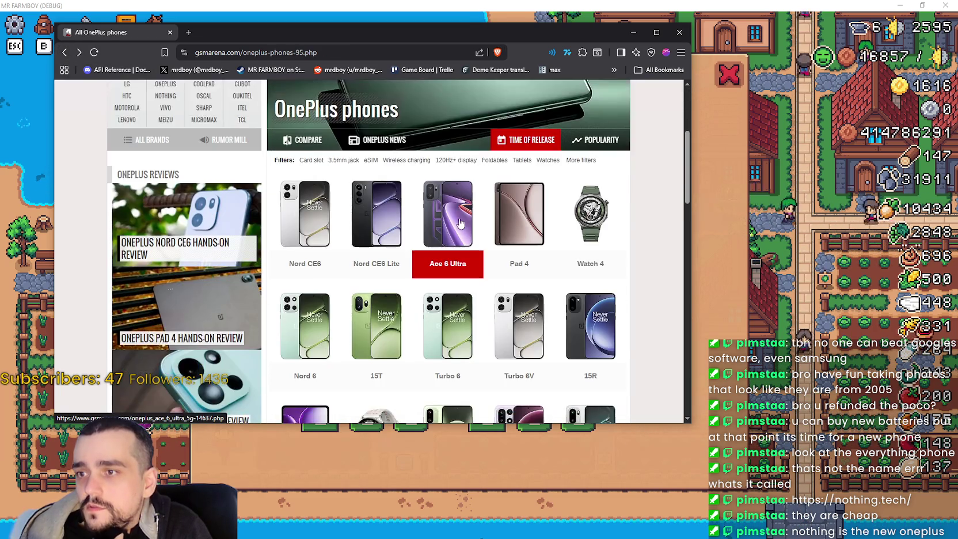
pyautogui.click(450, 241)
pyautogui.hotkey('alt', 'Left')
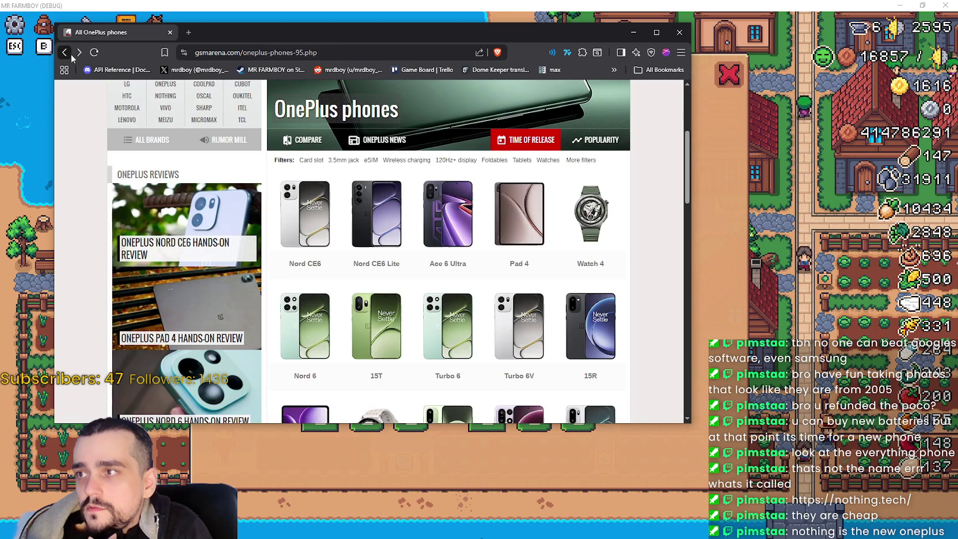
# Glance at the OnePlus Pad 4, Nord 6, Turbo 6 and Ace 6 specs, ending on the OnePlus list.
pyautogui.click(516, 216)
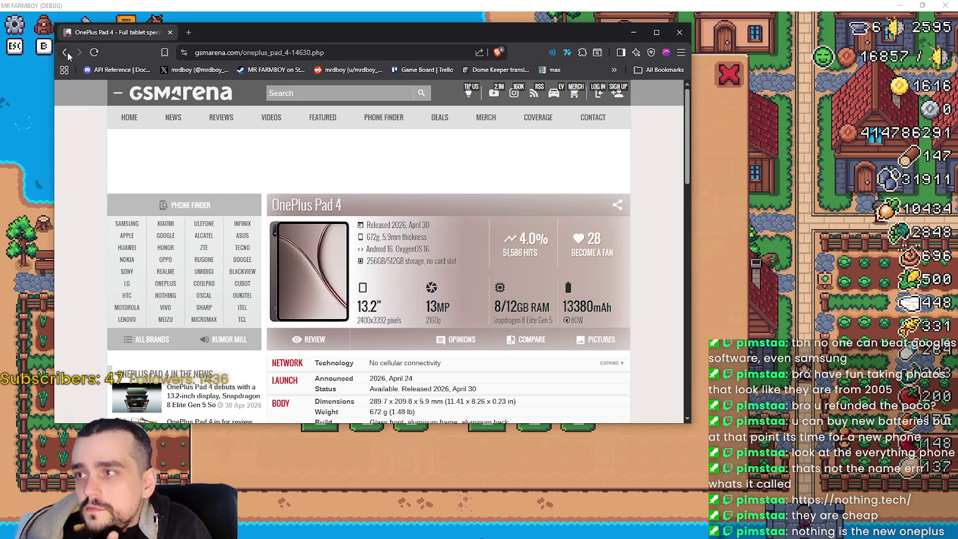
pyautogui.click(65, 53)
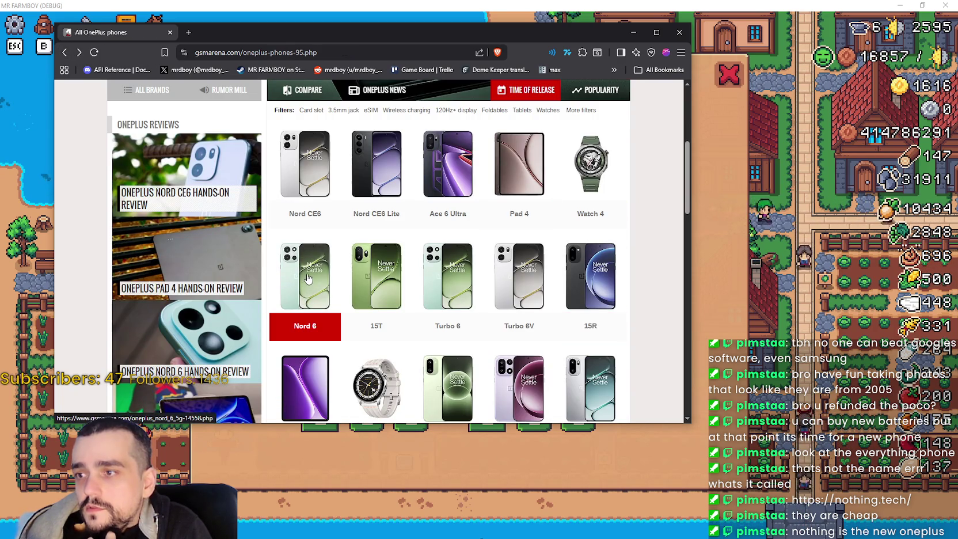
pyautogui.click(308, 279)
pyautogui.hotkey('alt', 'Left')
pyautogui.click(449, 316)
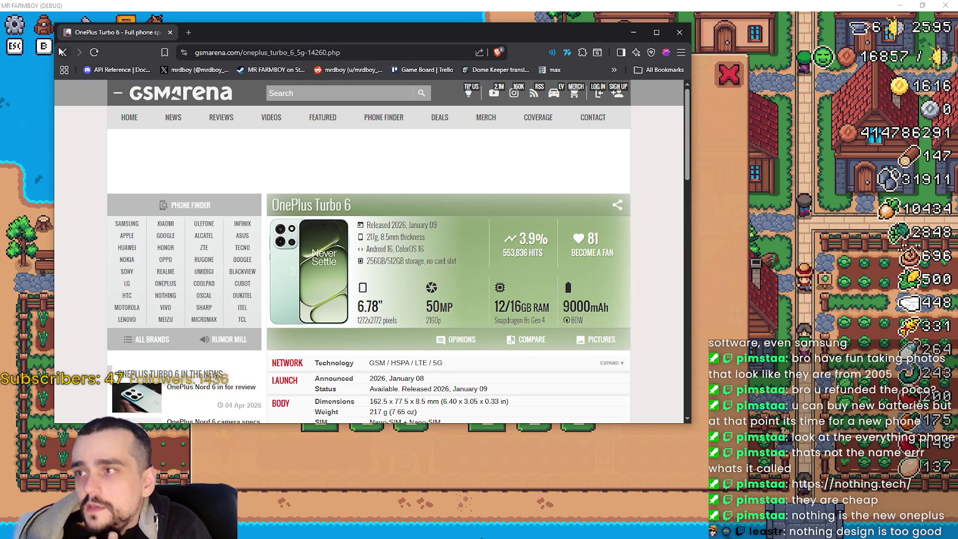
pyautogui.click(62, 52)
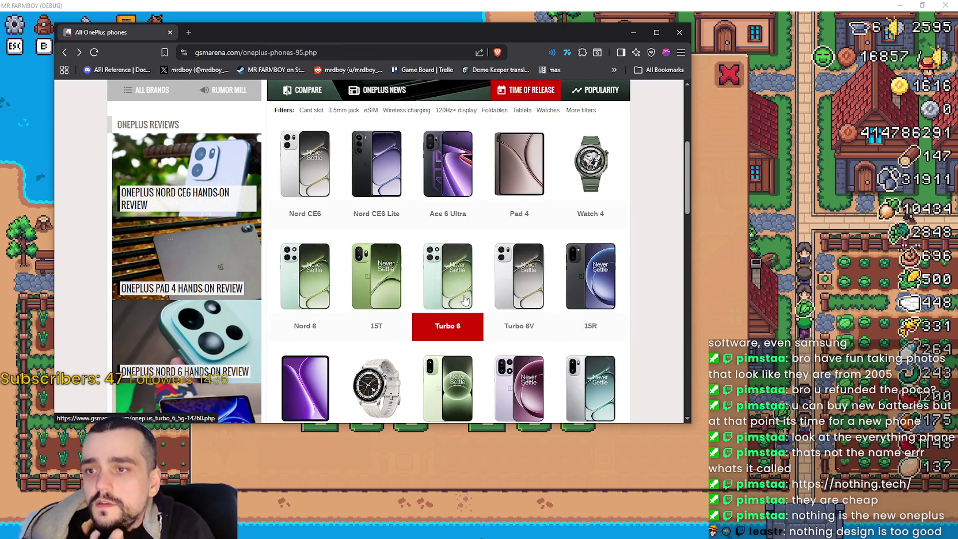
pyautogui.scroll(-2, 541, 293)
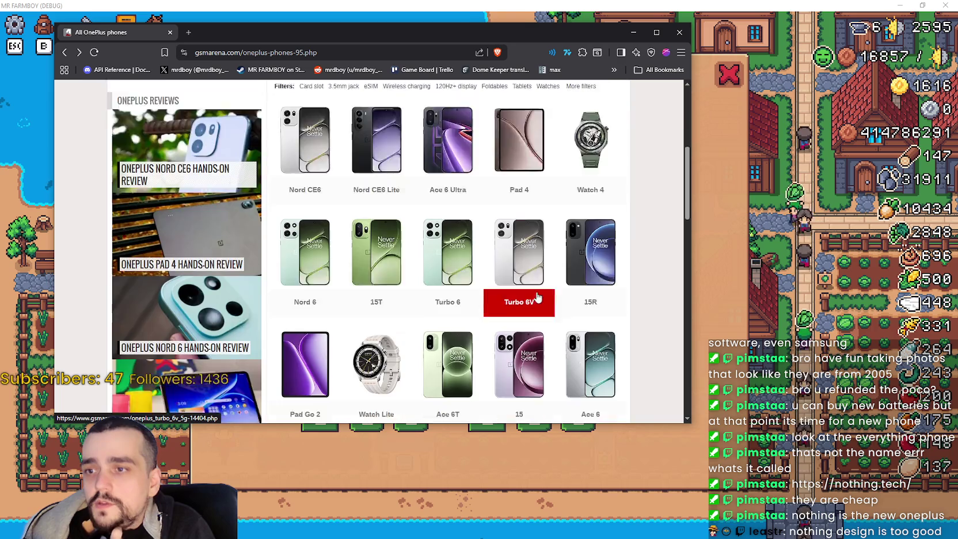
pyautogui.click(589, 284)
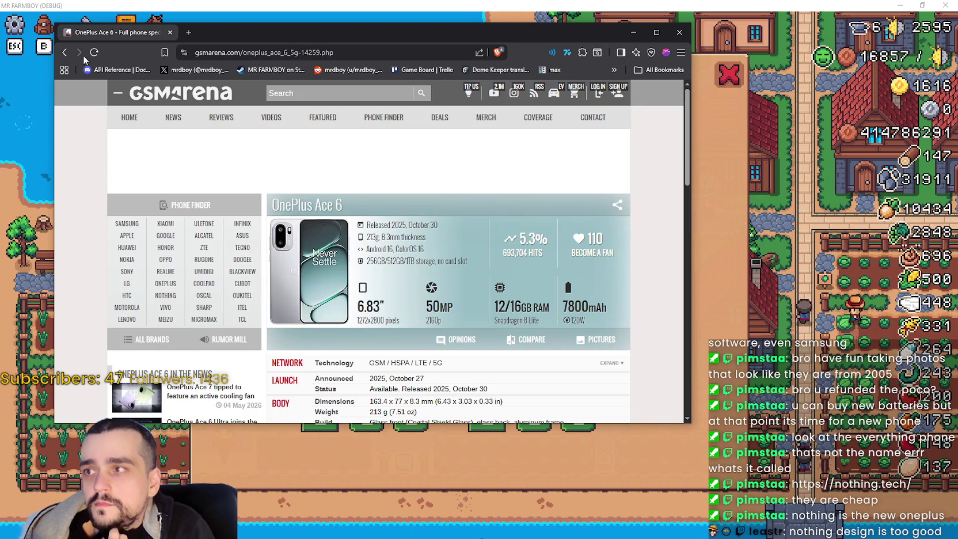
pyautogui.click(65, 53)
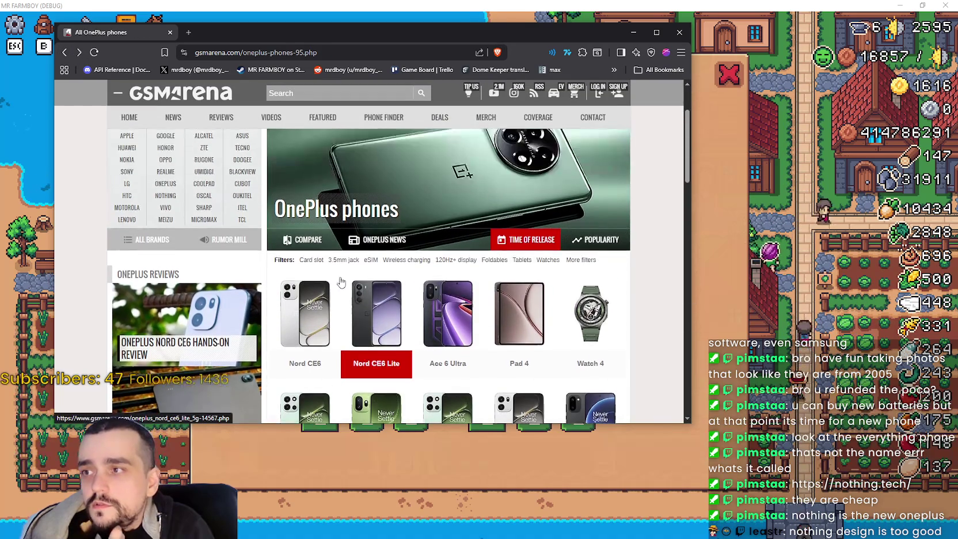
# Open the Nothing phones list and view the Nothing Phone (4a) and (3a) Lite specs.
pyautogui.click(166, 295)
pyautogui.scroll(-3, 295, 213)
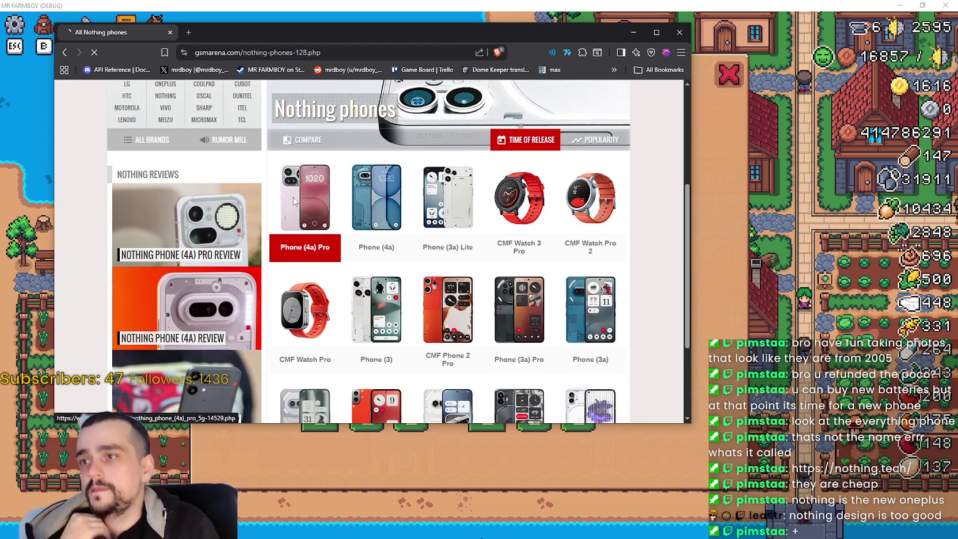
pyautogui.scroll(-1, 579, 276)
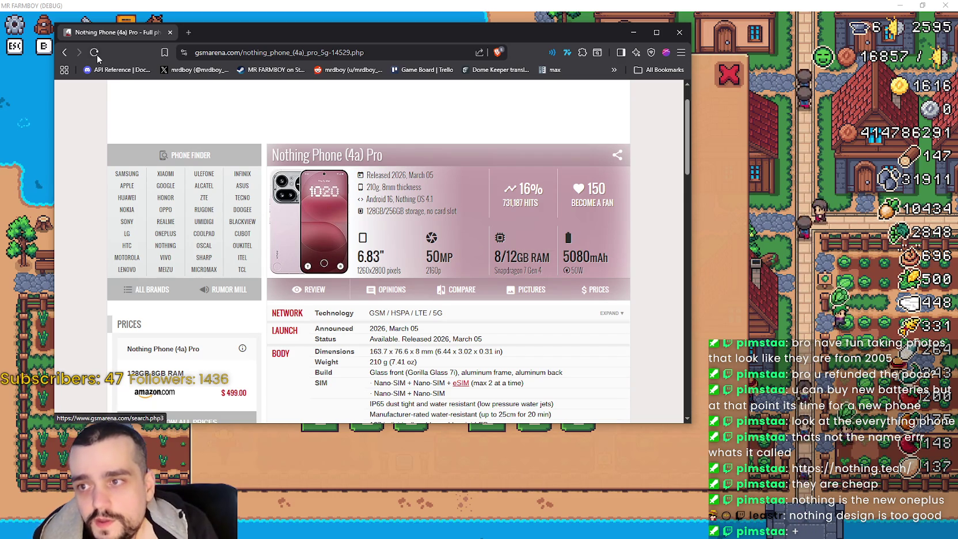
pyautogui.click(64, 52)
pyautogui.click(360, 205)
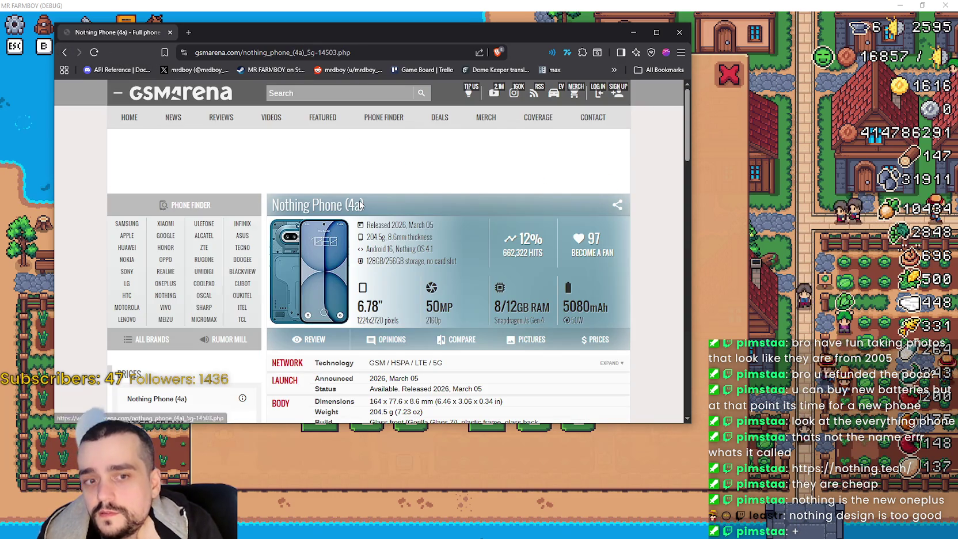
pyautogui.click(62, 53)
pyautogui.click(431, 204)
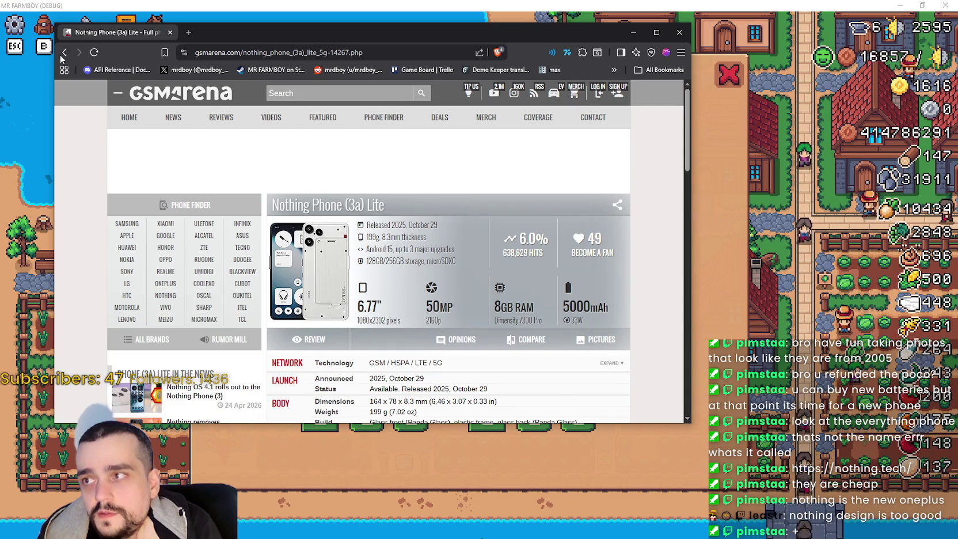
pyautogui.click(61, 56)
# View the Nothing Phone (3), (3a) Pro, (3a) and (2a) Plus specs in turn.
pyautogui.scroll(-2, 384, 260)
pyautogui.click(384, 260)
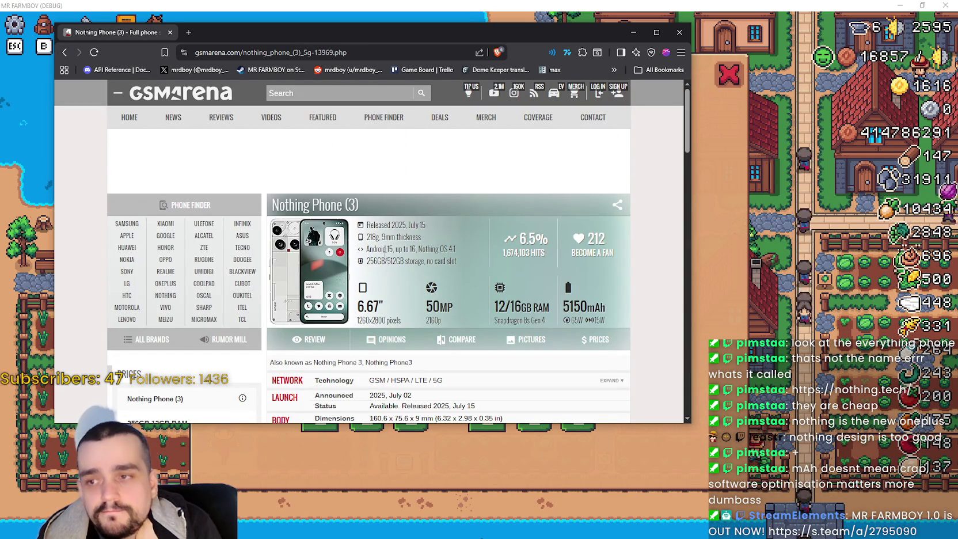
pyautogui.click(64, 52)
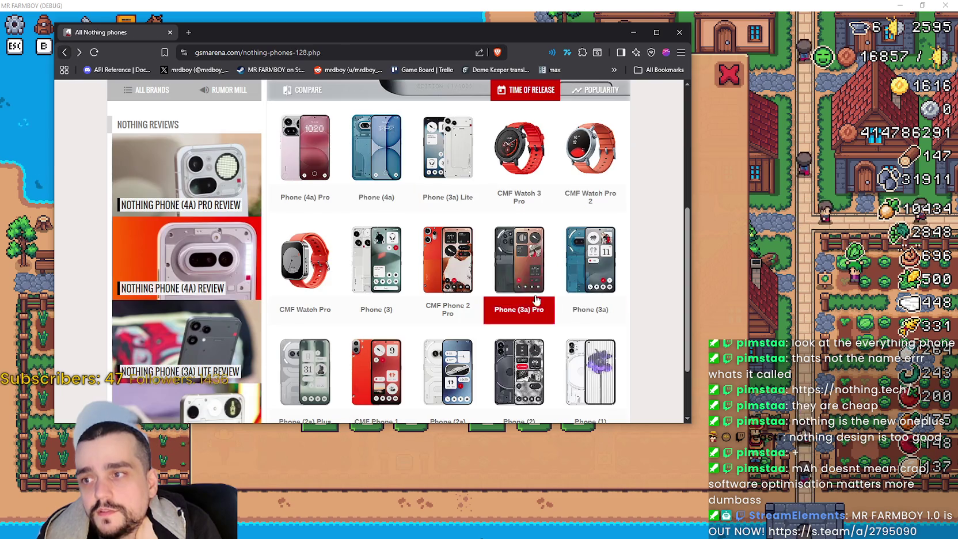
pyautogui.click(505, 260)
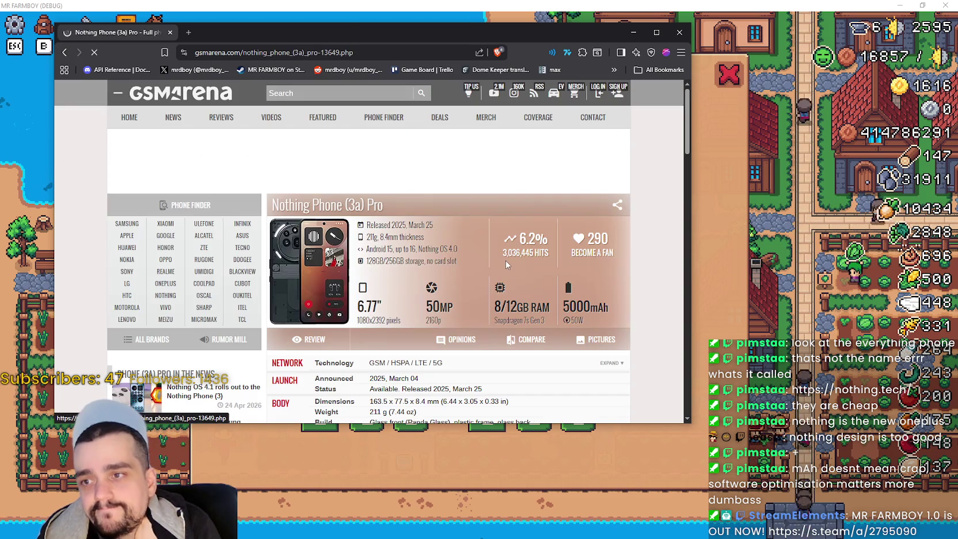
pyautogui.click(64, 51)
pyautogui.click(590, 360)
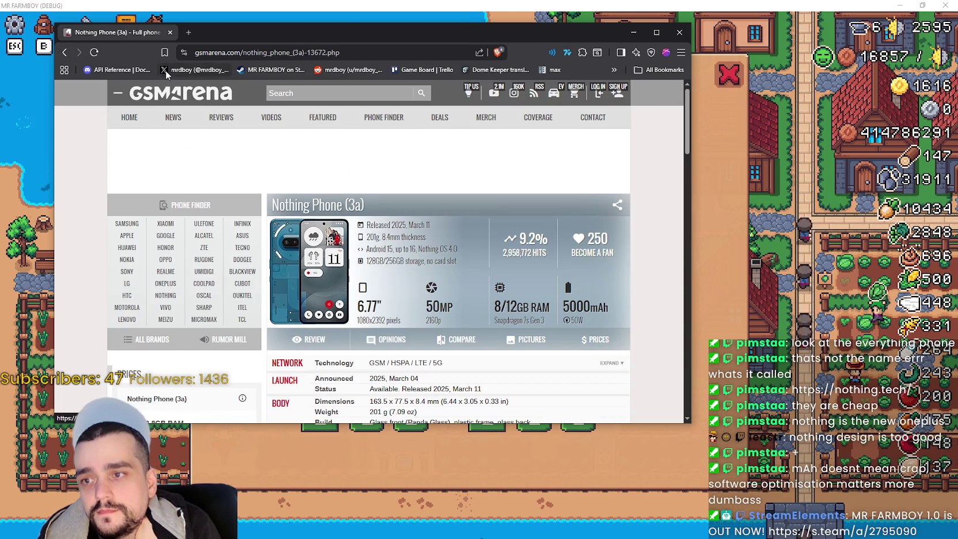
pyautogui.click(64, 52)
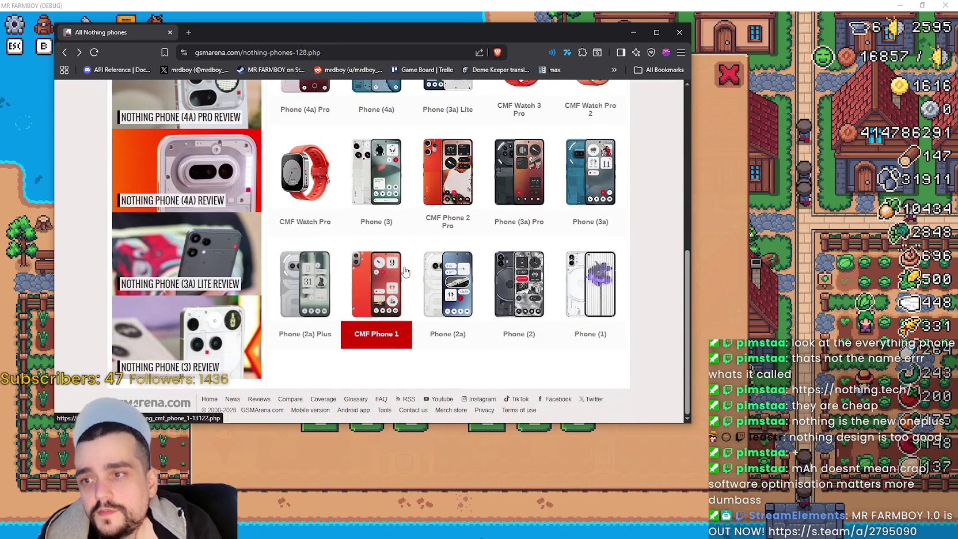
pyautogui.click(322, 275)
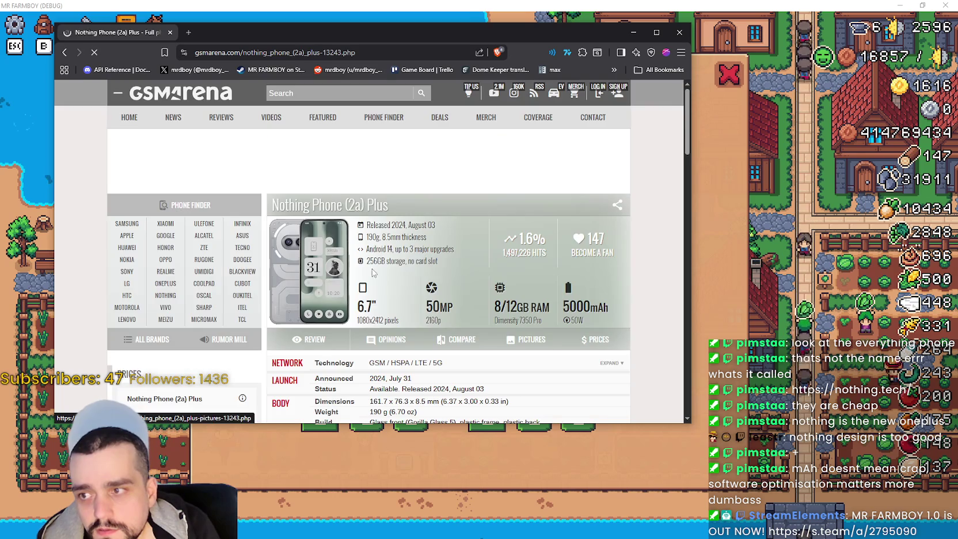
pyautogui.scroll(-5, 334, 271)
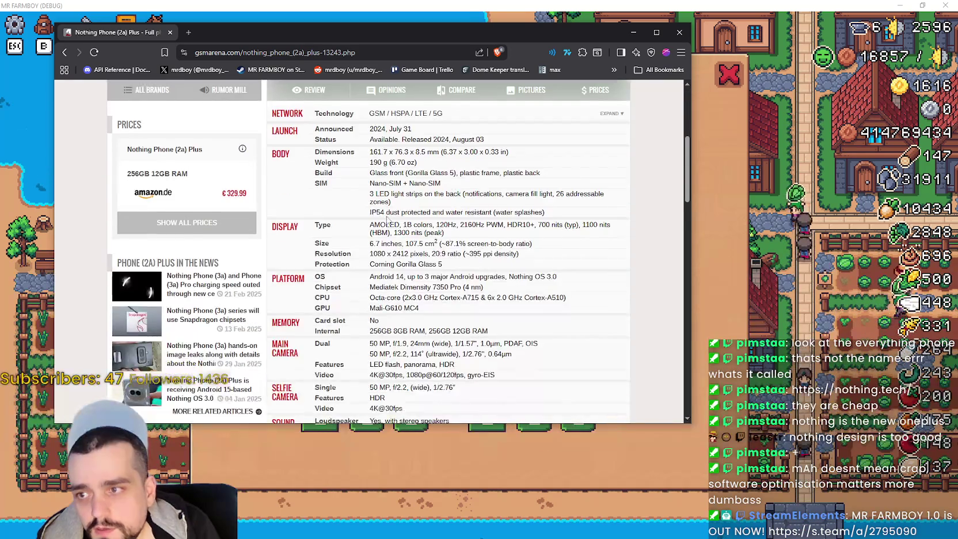
pyautogui.scroll(-2, 389, 220)
pyautogui.click(64, 52)
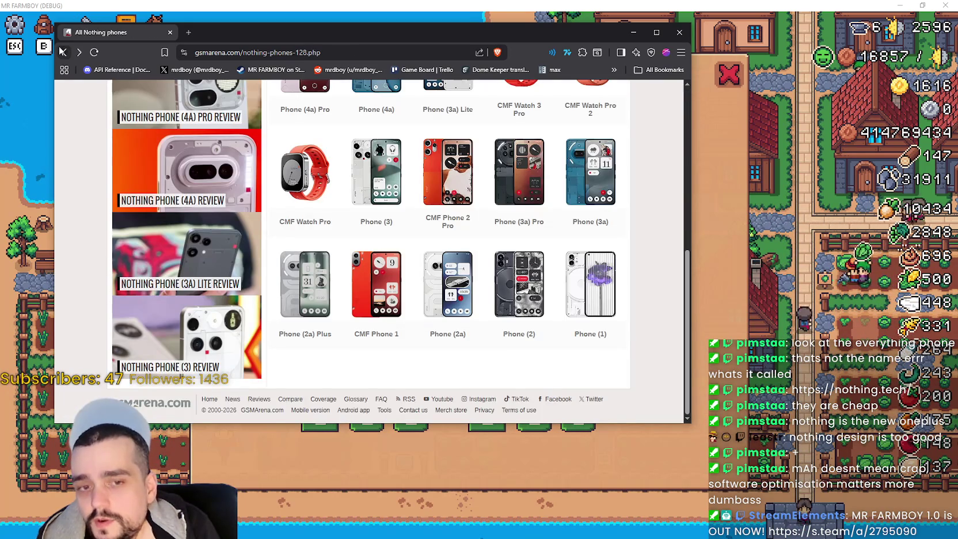
# Return to the OnePlus phones list and open the OnePlus Turbo 6 specifications page.
pyautogui.click(62, 52)
pyautogui.scroll(-5, 459, 219)
pyautogui.click(459, 219)
pyautogui.scroll(-3, 437, 243)
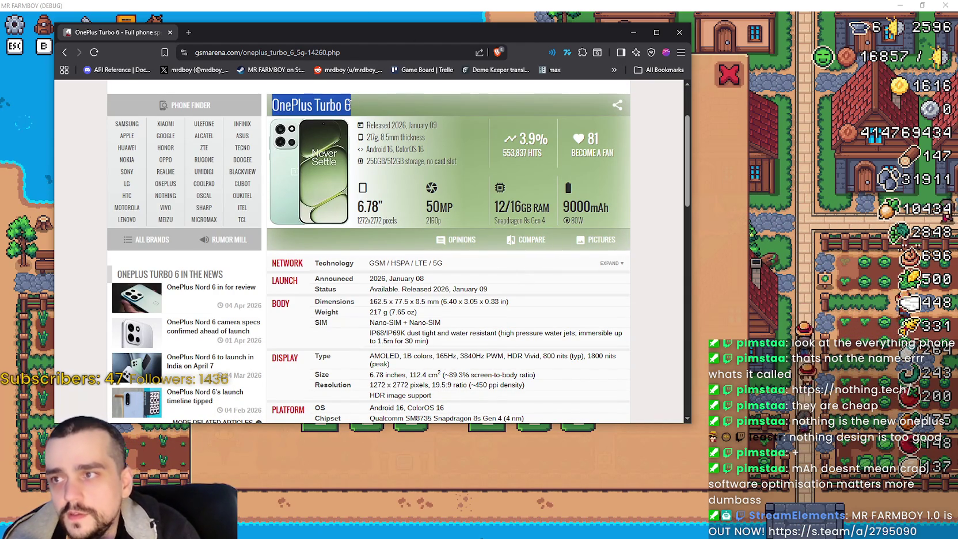
pyautogui.rightClick(340, 105)
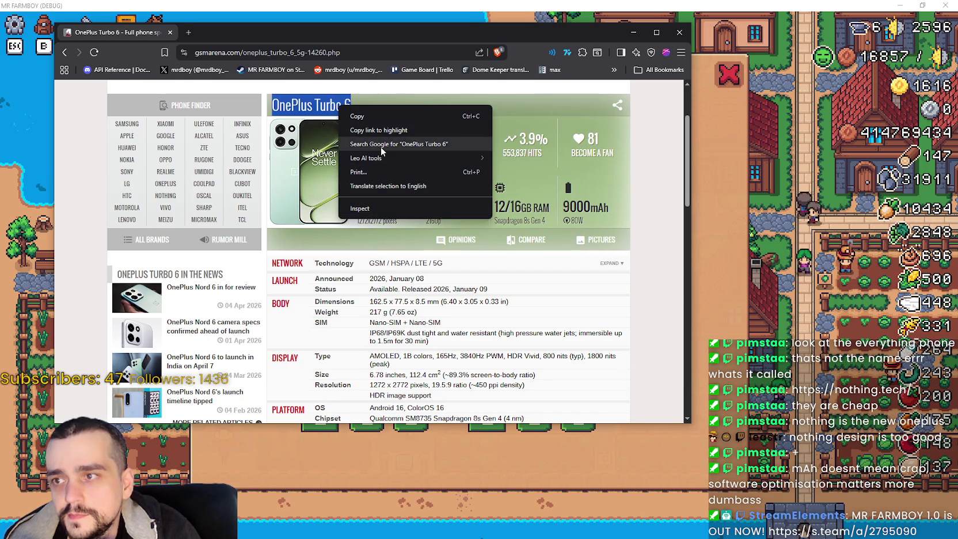
# Search Google for 'OnePlus Turbo 6', scroll the results showing Snapdragon 8s Gen 4, then close the tab.
pyautogui.click(380, 152)
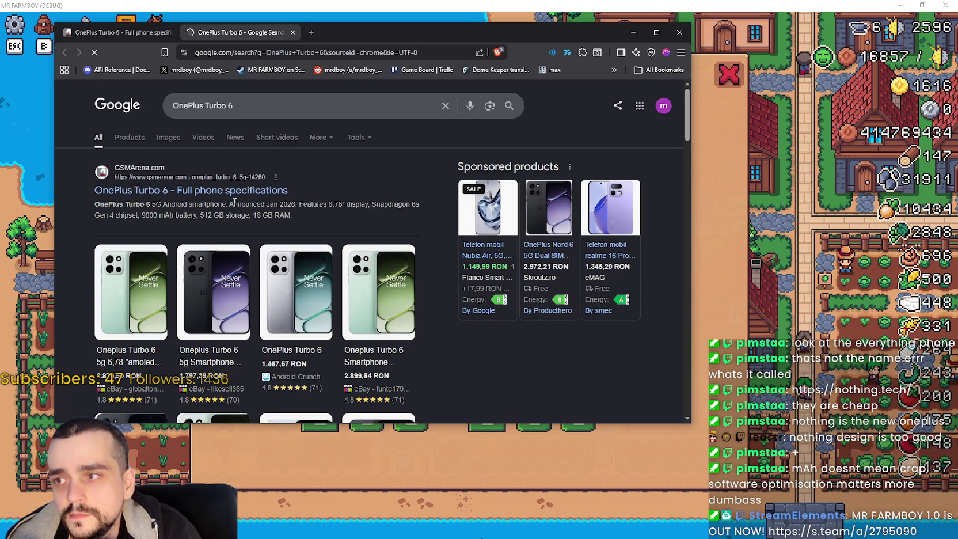
pyautogui.scroll(-1, 235, 202)
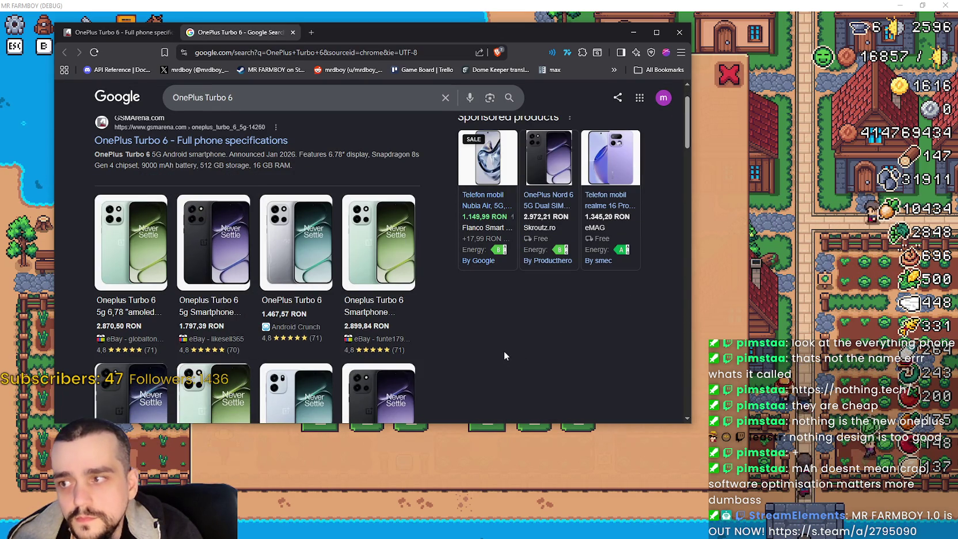
pyautogui.scroll(-5, 440, 240)
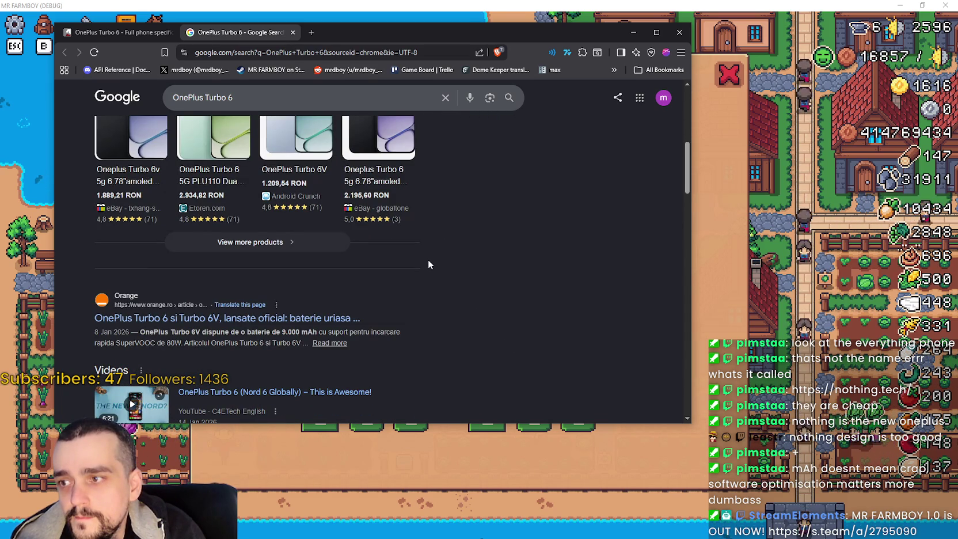
pyautogui.scroll(-3, 428, 261)
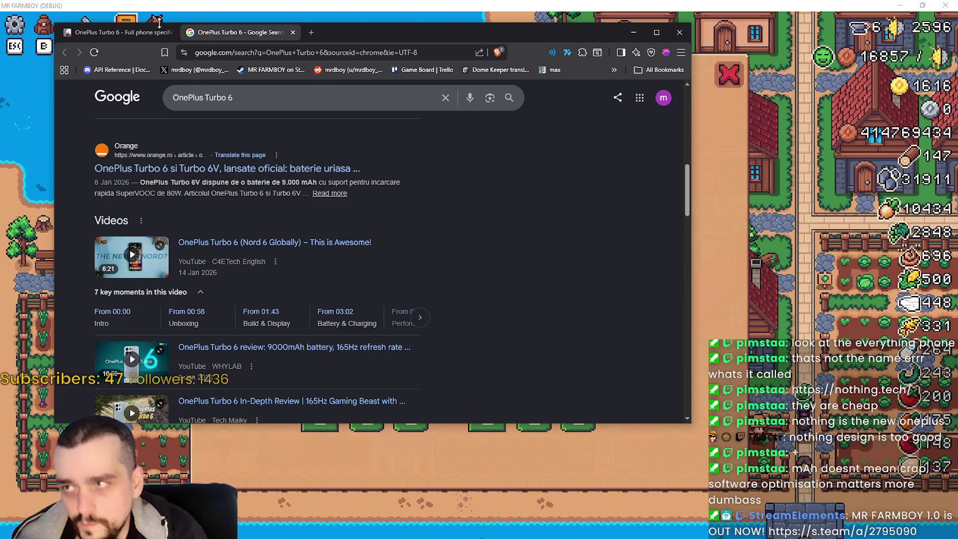
pyautogui.click(291, 33)
# Scroll up and down through the OnePlus Turbo 6 specification details.
pyautogui.scroll(-3, 436, 286)
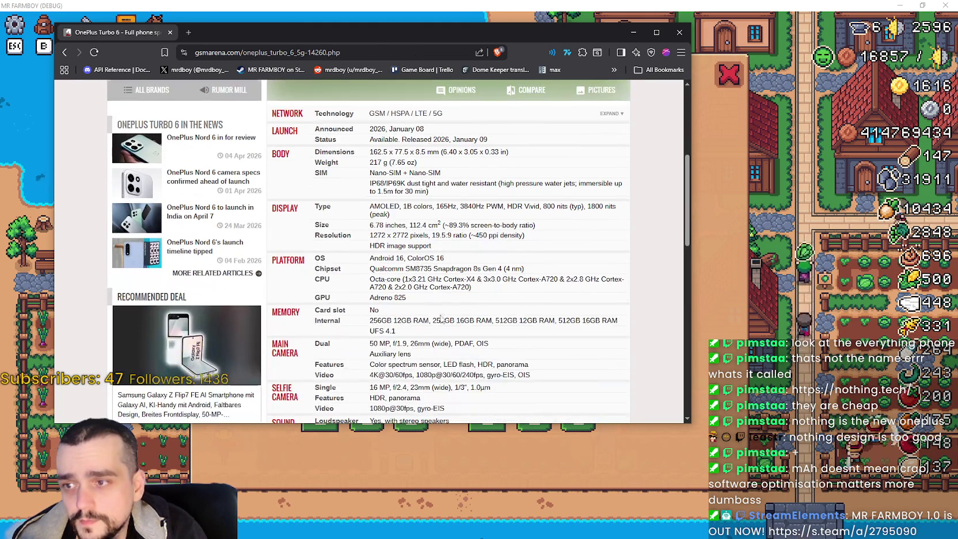
pyautogui.scroll(3, 436, 286)
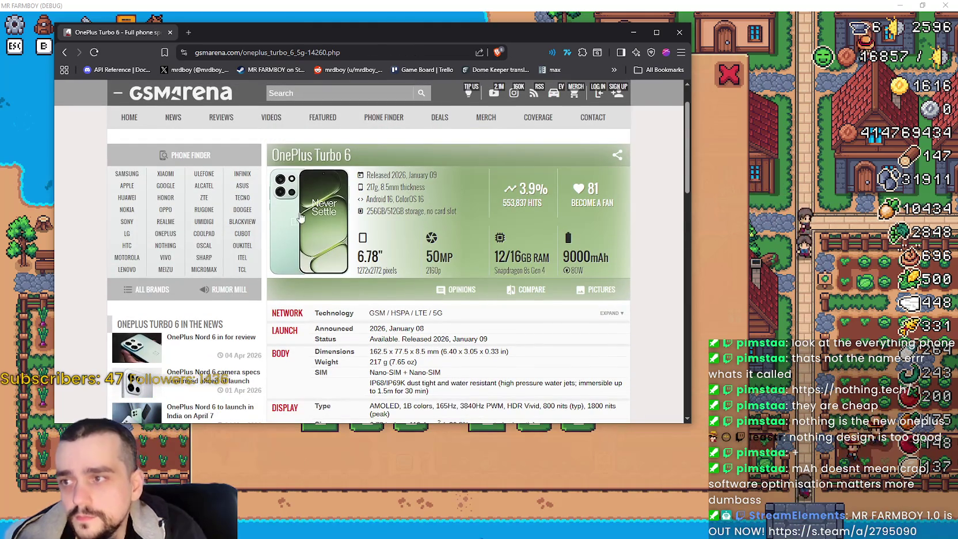
pyautogui.scroll(-3, 557, 310)
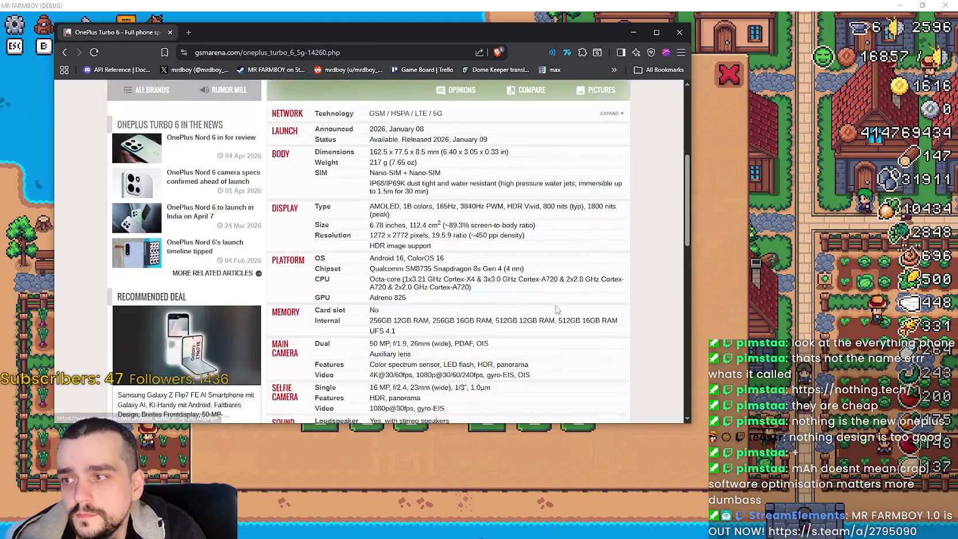
pyautogui.scroll(-2, 556, 308)
pyautogui.scroll(-1, 551, 302)
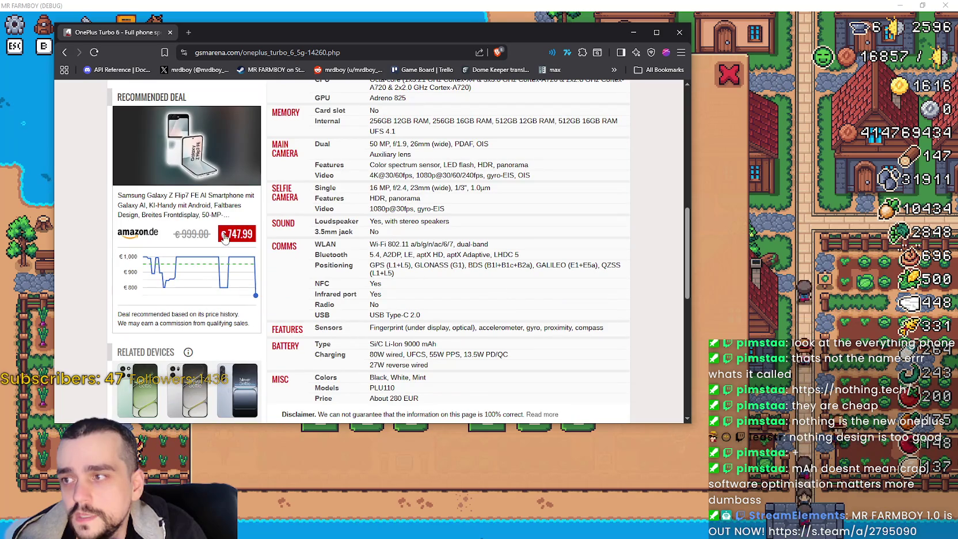
pyautogui.scroll(-4, 242, 253)
pyautogui.scroll(4, 334, 311)
pyautogui.scroll(-2, 334, 311)
pyautogui.scroll(2, 333, 311)
pyautogui.scroll(-1, 592, 119)
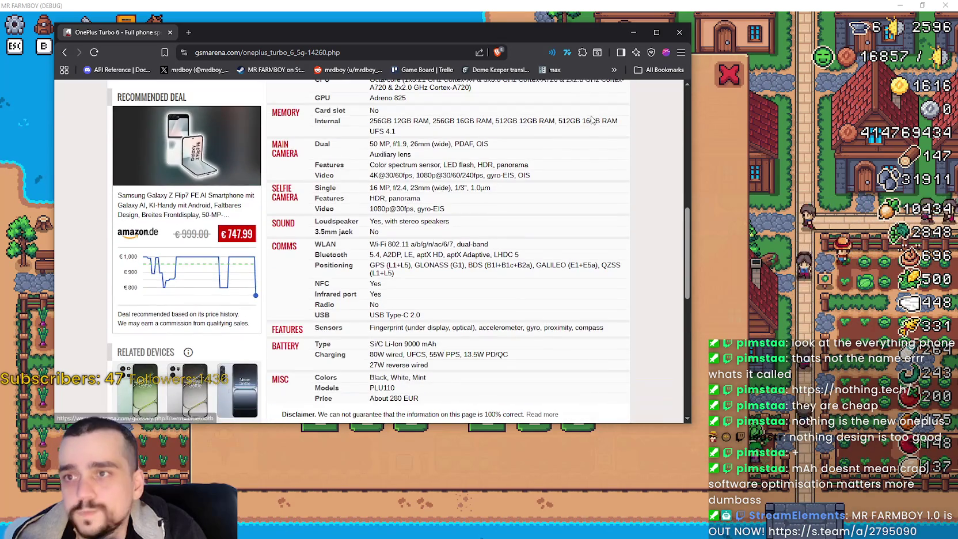
# Drag the browser window right and down to reveal the game behind, then keep reading.
pyautogui.moveTo(534, 32); pyautogui.dragTo(783, 66)
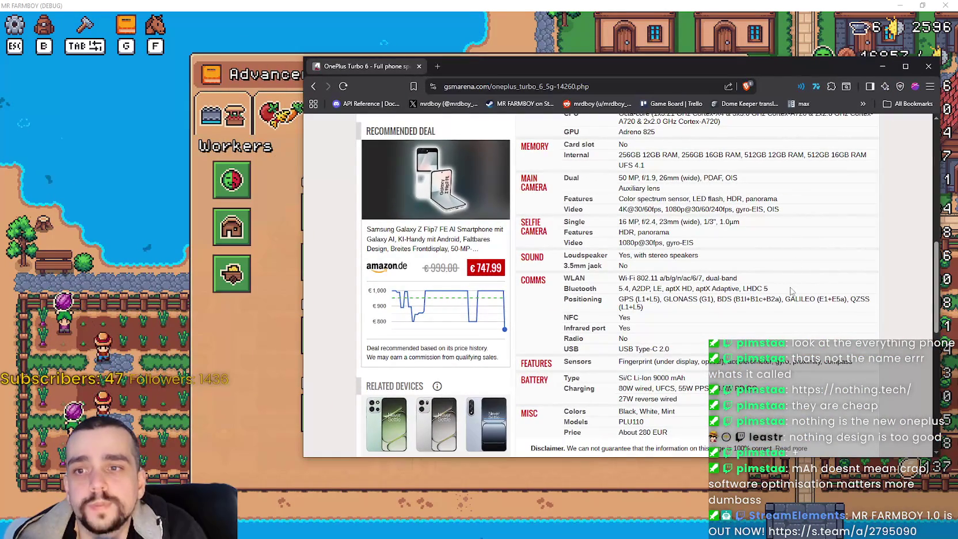
pyautogui.scroll(-1, 790, 262)
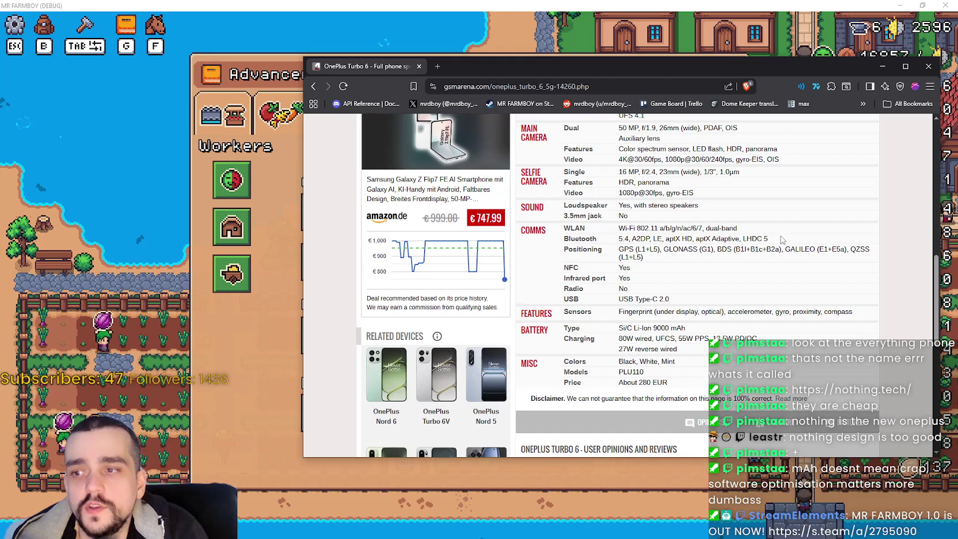
pyautogui.scroll(-3, 782, 239)
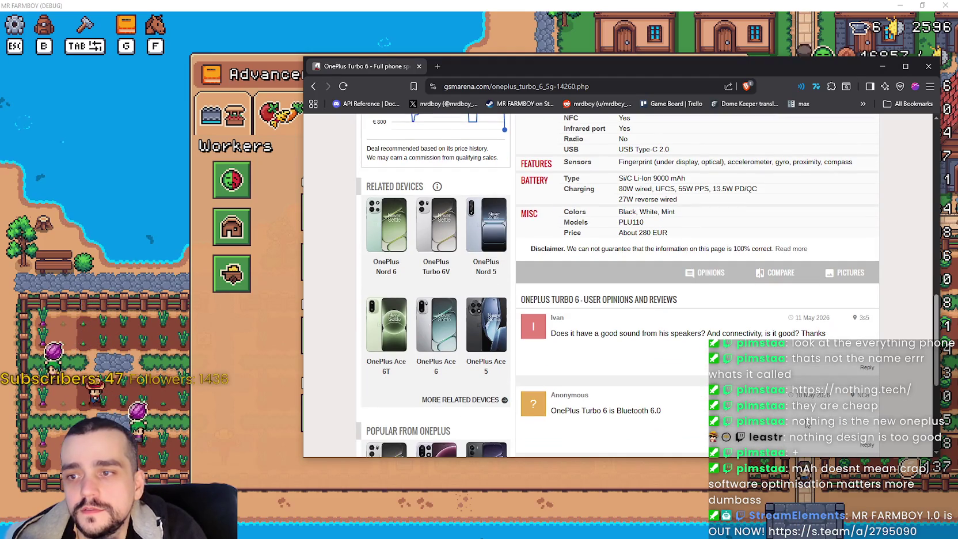
pyautogui.scroll(15, 436, 195)
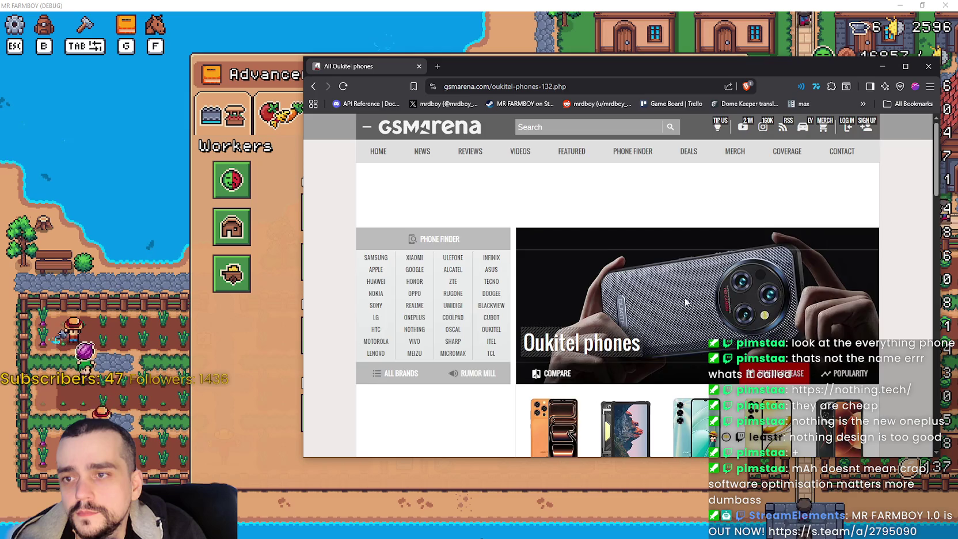
# Scroll the All Oukitel phones list and open the WP55 Ultra specs (6.6", 11000mAh).
pyautogui.scroll(-3, 655, 375)
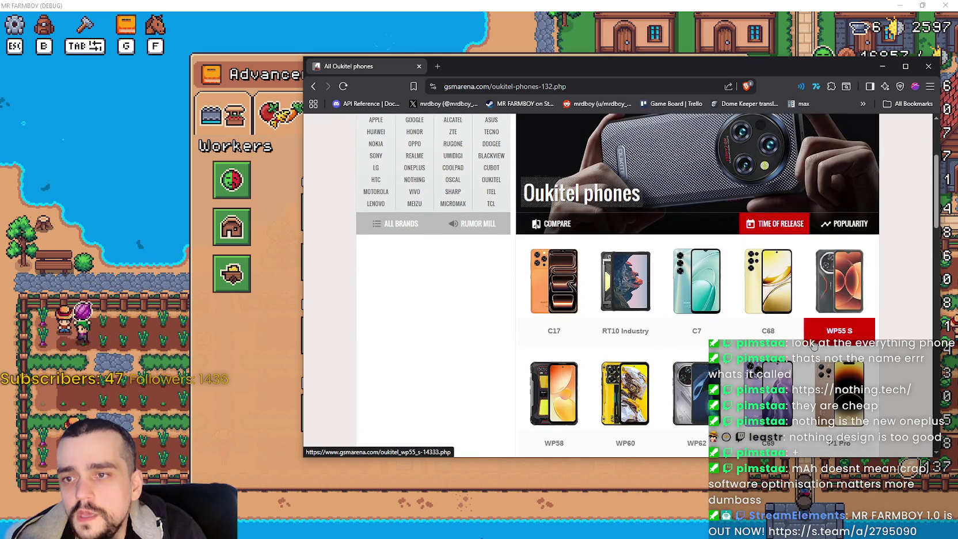
pyautogui.scroll(-2, 828, 333)
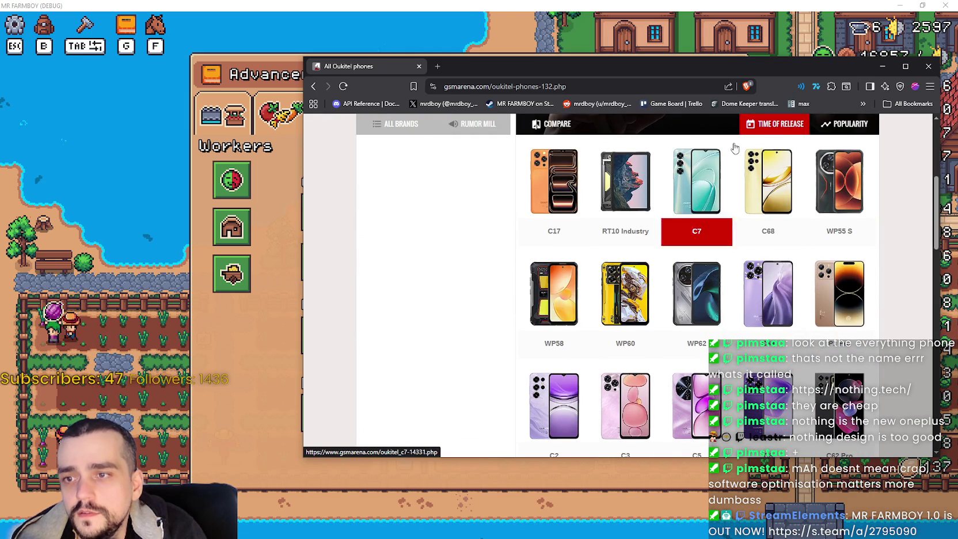
pyautogui.moveTo(699, 64); pyautogui.dragTo(590, 35)
pyautogui.scroll(-3, 641, 295)
pyautogui.scroll(6, 656, 397)
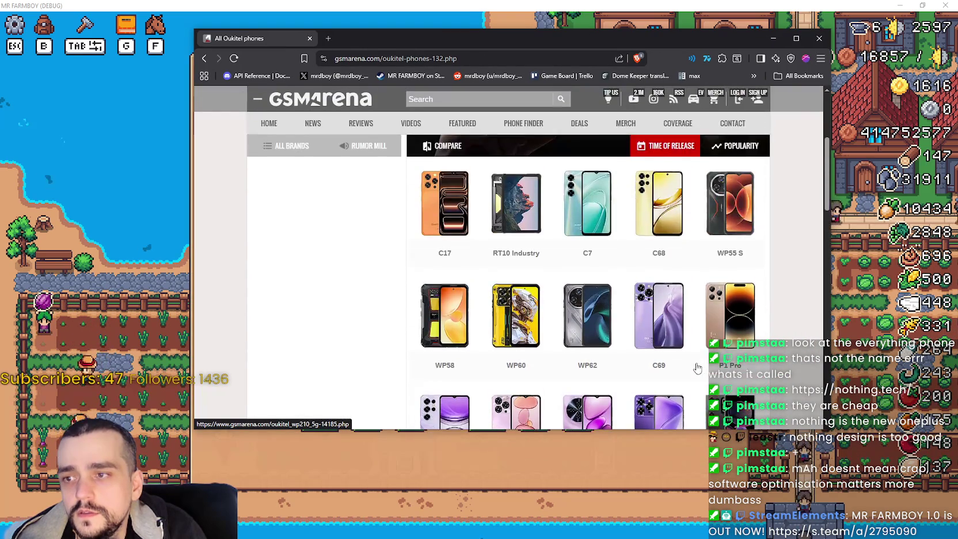
pyautogui.scroll(-3, 448, 346)
pyautogui.scroll(-3, 613, 238)
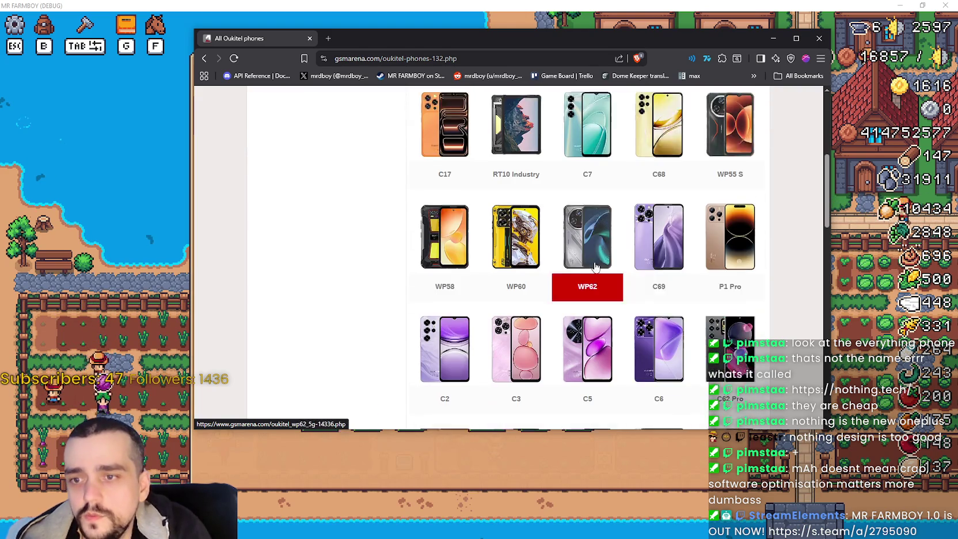
pyautogui.scroll(-3, 690, 294)
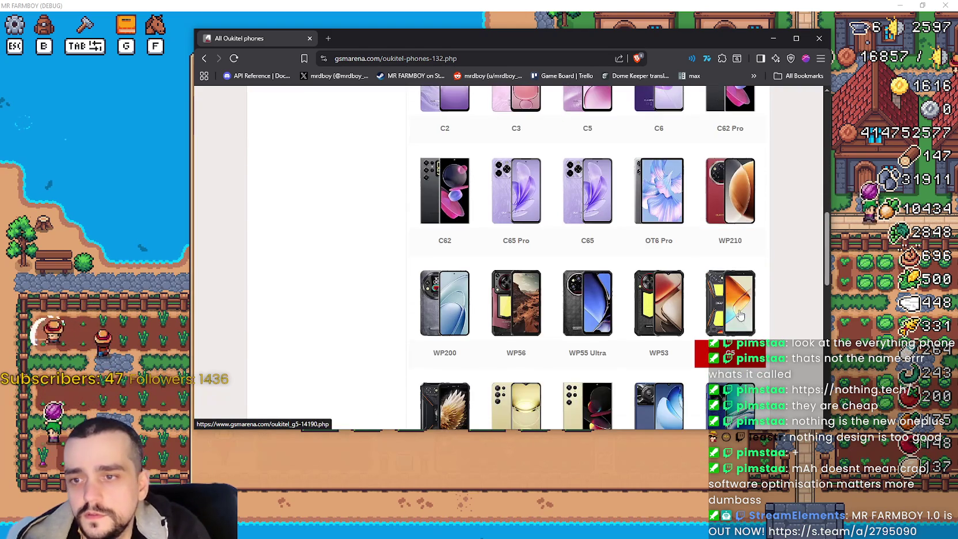
pyautogui.click(558, 281)
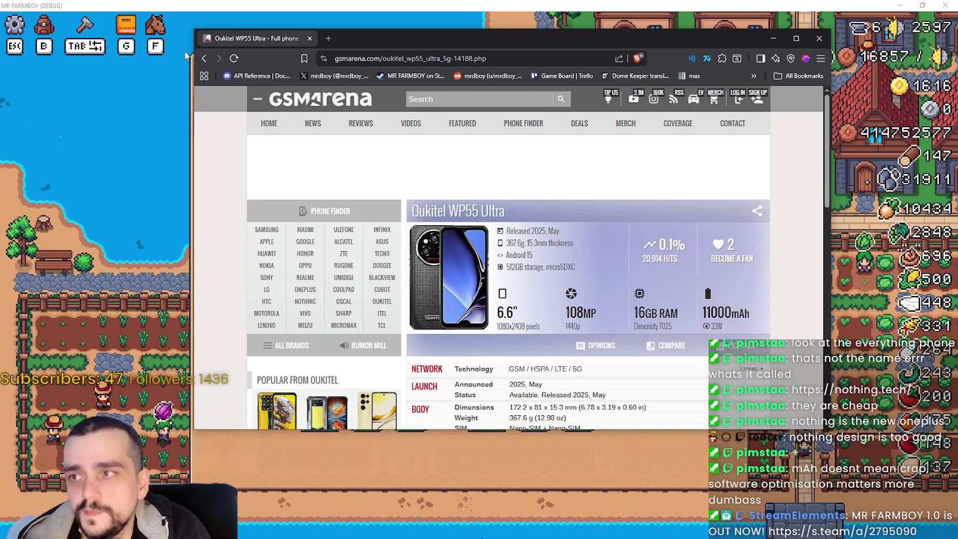
# Skim the Oukitel WP56 specifications page, then go back to the Oukitel phone list.
pyautogui.click(203, 58)
pyautogui.click(527, 286)
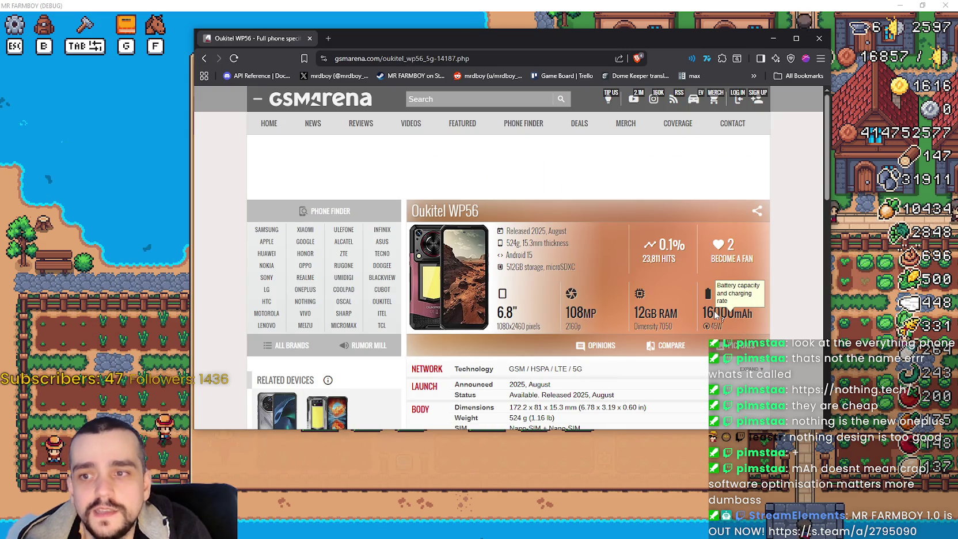
pyautogui.scroll(-6, 696, 311)
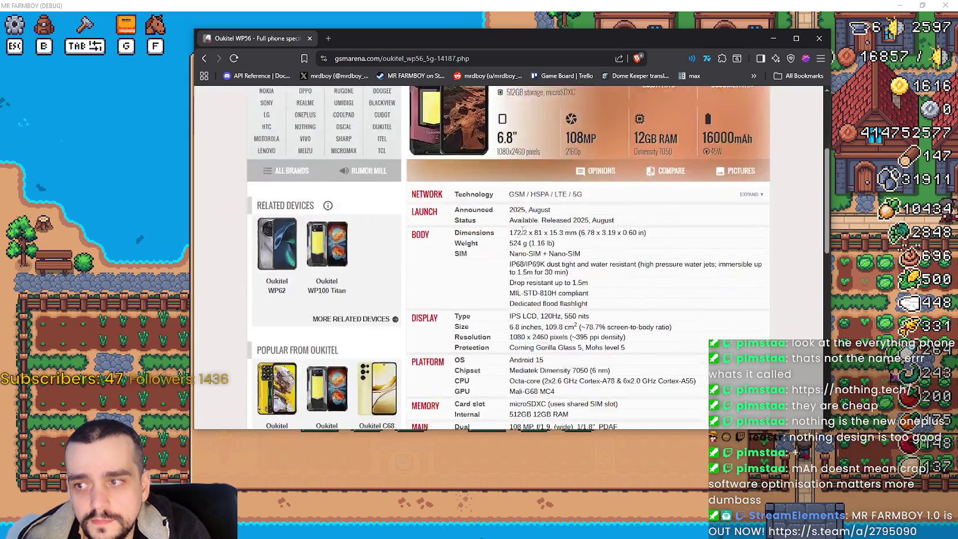
pyautogui.scroll(-2, 546, 282)
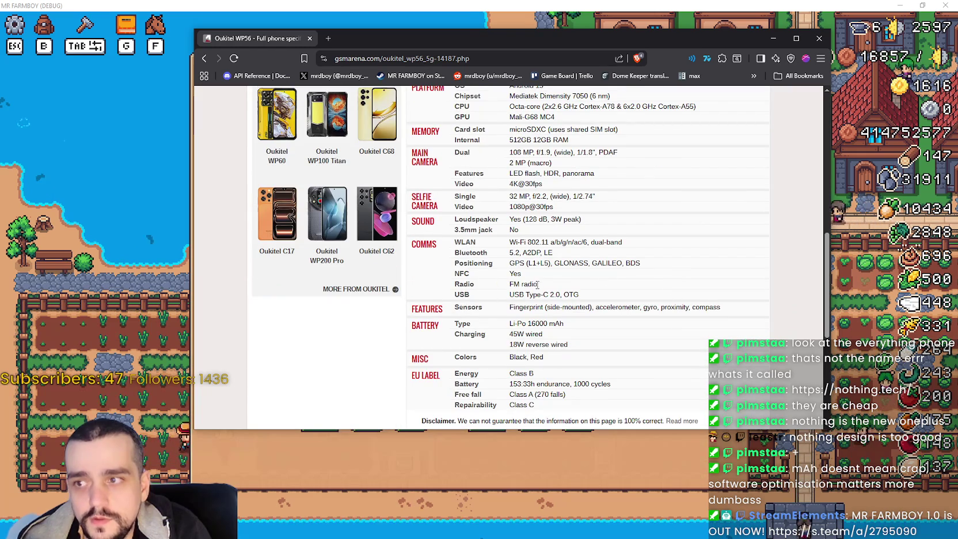
pyautogui.scroll(-2, 535, 284)
pyautogui.scroll(10, 537, 281)
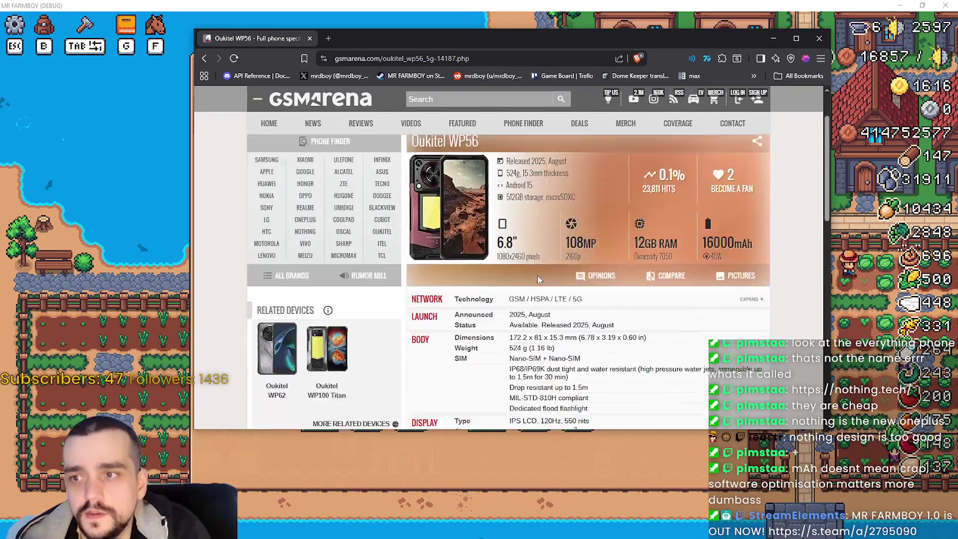
pyautogui.scroll(-8, 538, 280)
pyautogui.scroll(-3, 317, 170)
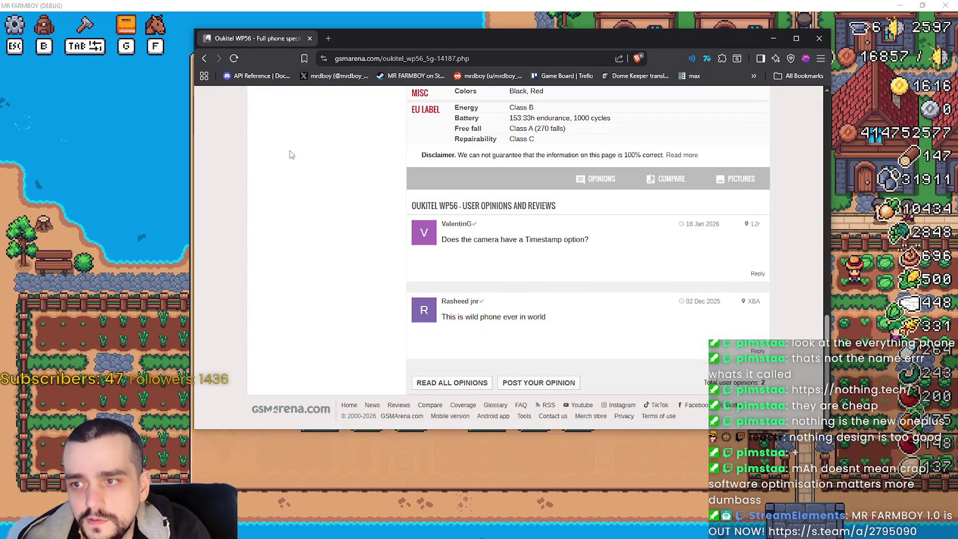
pyautogui.scroll(10, 361, 247)
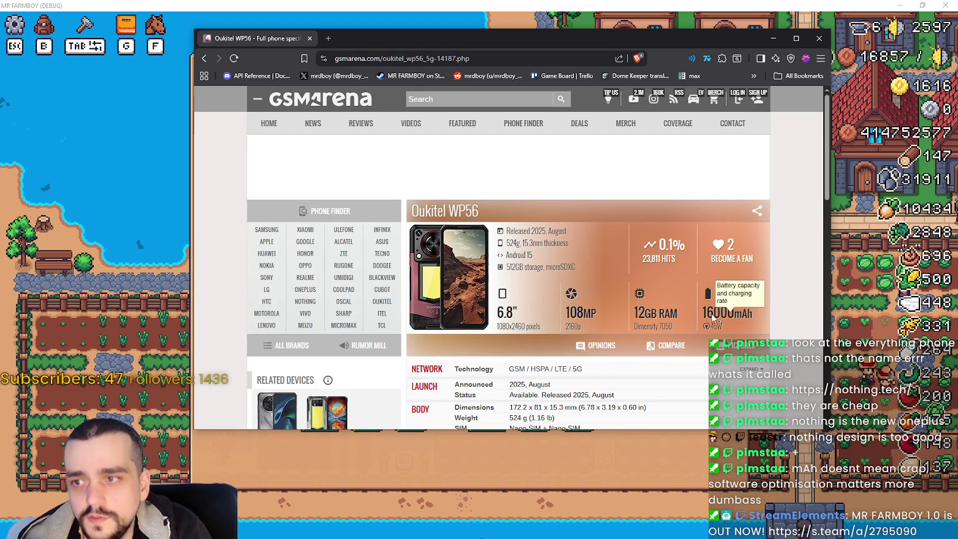
pyautogui.hotkey('alt', 'Left')
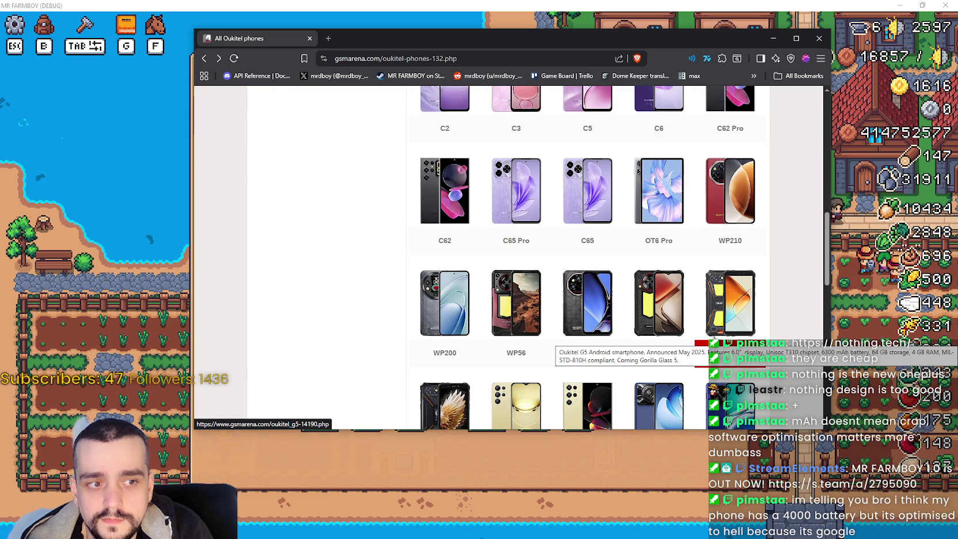
# Glance at the Oukitel G5 and C62 specs, then sort Oukitel phones by popularity.
pyautogui.click(561, 337)
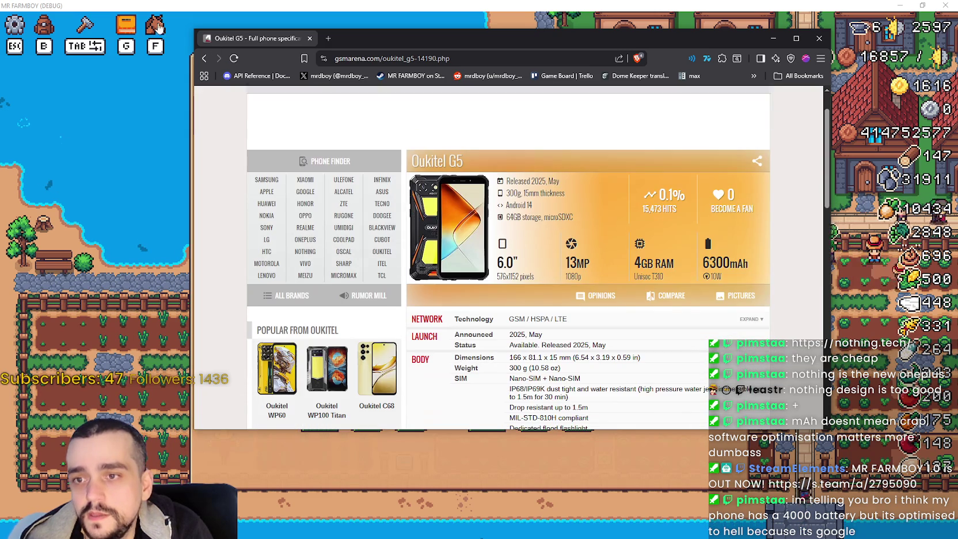
pyautogui.click(204, 58)
pyautogui.click(443, 227)
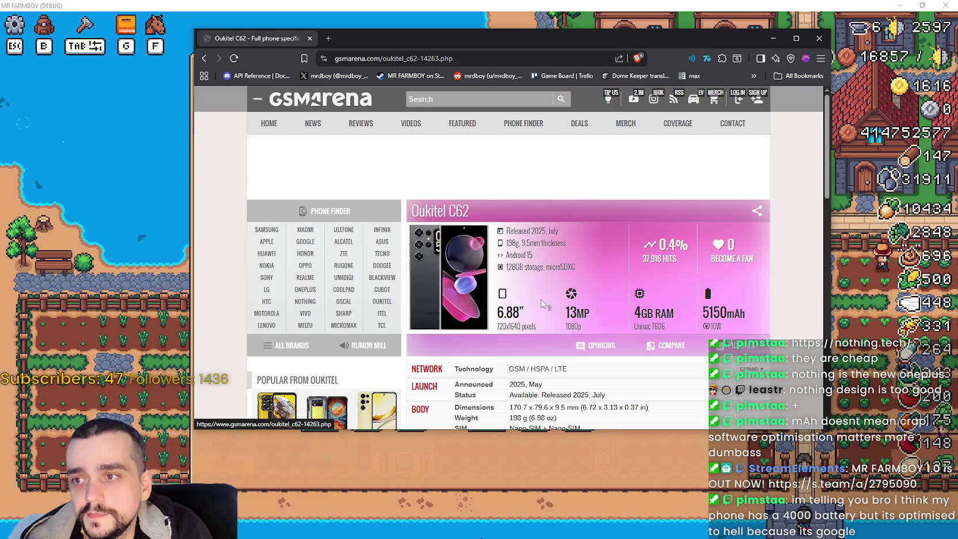
pyautogui.click(204, 58)
pyautogui.scroll(-3, 515, 346)
pyautogui.scroll(5, 524, 241)
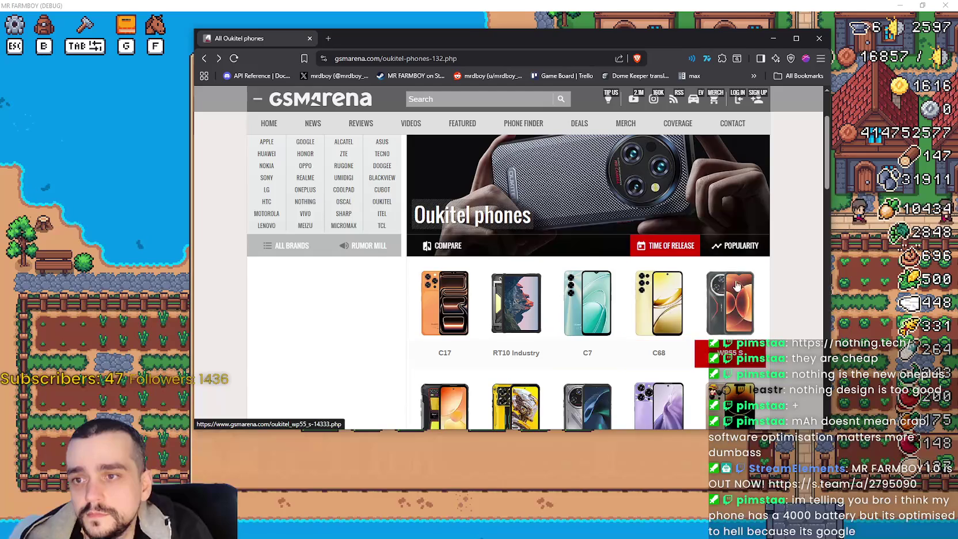
pyautogui.click(736, 241)
# View the Oukitel WP60 and WP100 Titan specs pages, dismissing the ad-blocker notice.
pyautogui.moveTo(446, 321); pyautogui.dragTo(583, 226)
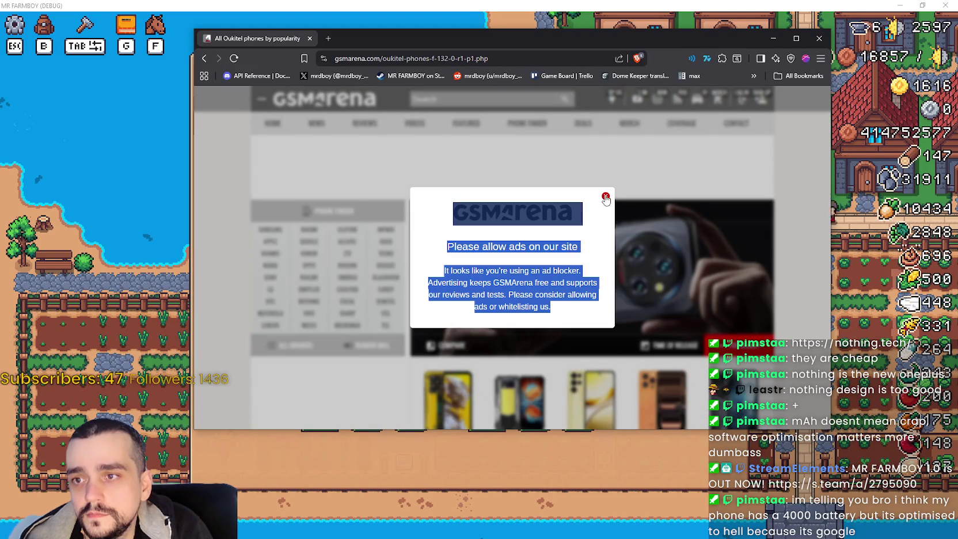
pyautogui.click(606, 196)
pyautogui.scroll(-2, 556, 228)
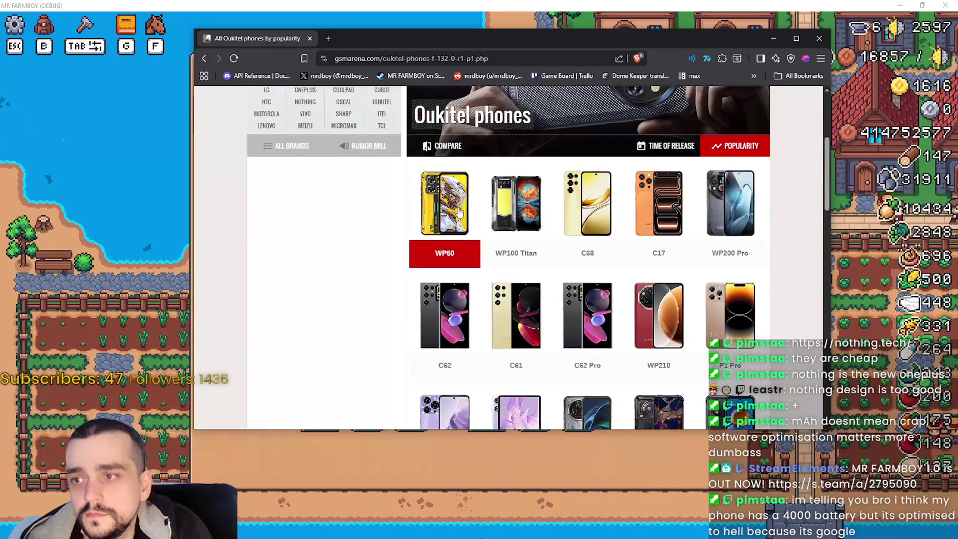
pyautogui.click(442, 230)
pyautogui.click(202, 60)
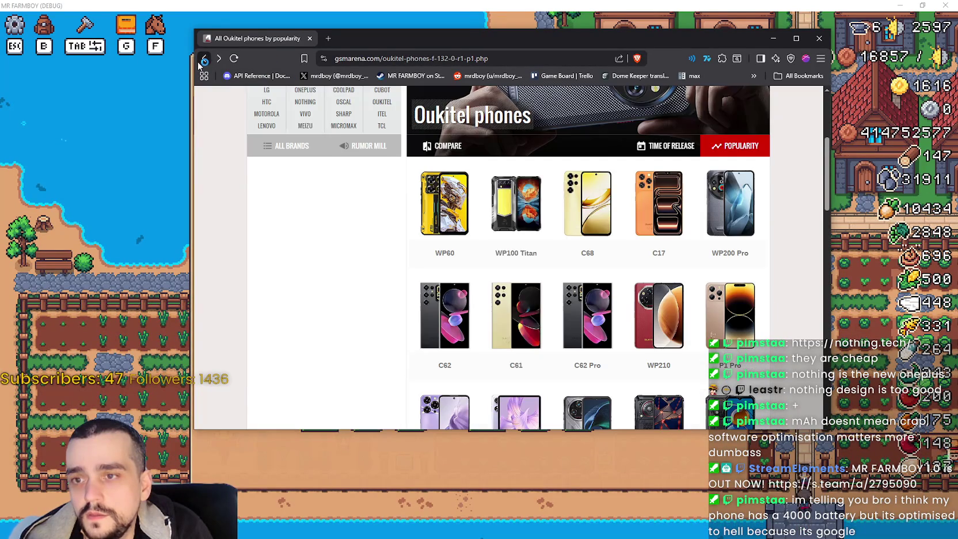
pyautogui.click(521, 207)
pyautogui.doubleClick(605, 196)
pyautogui.scroll(-2, 604, 198)
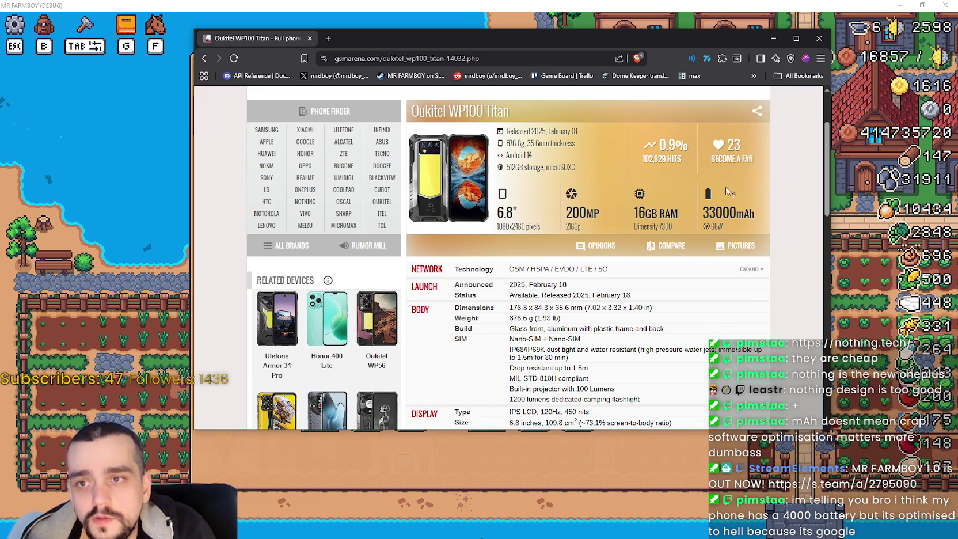
# Browse through the Oukitel WP100 Titan pictures page.
pyautogui.click(439, 184)
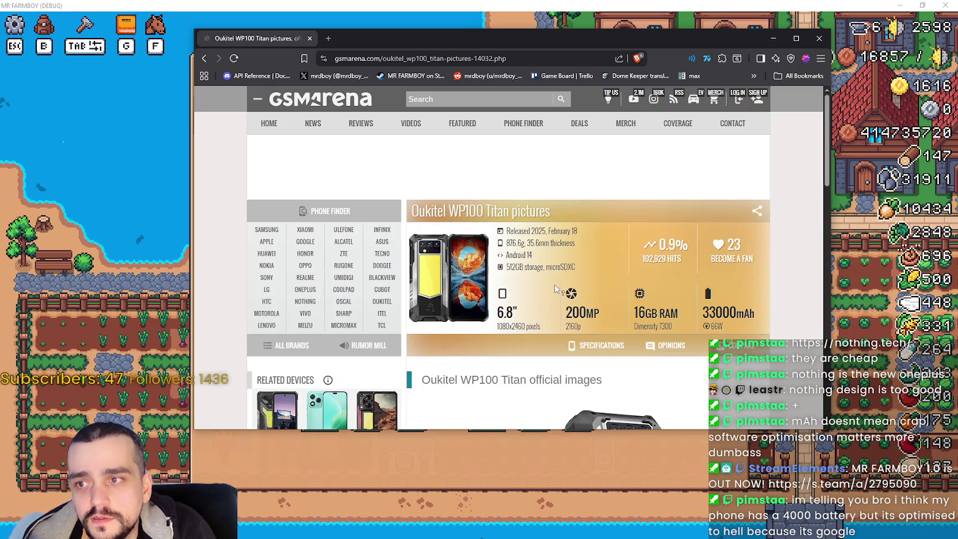
pyautogui.scroll(-3, 688, 318)
pyautogui.scroll(-3, 688, 319)
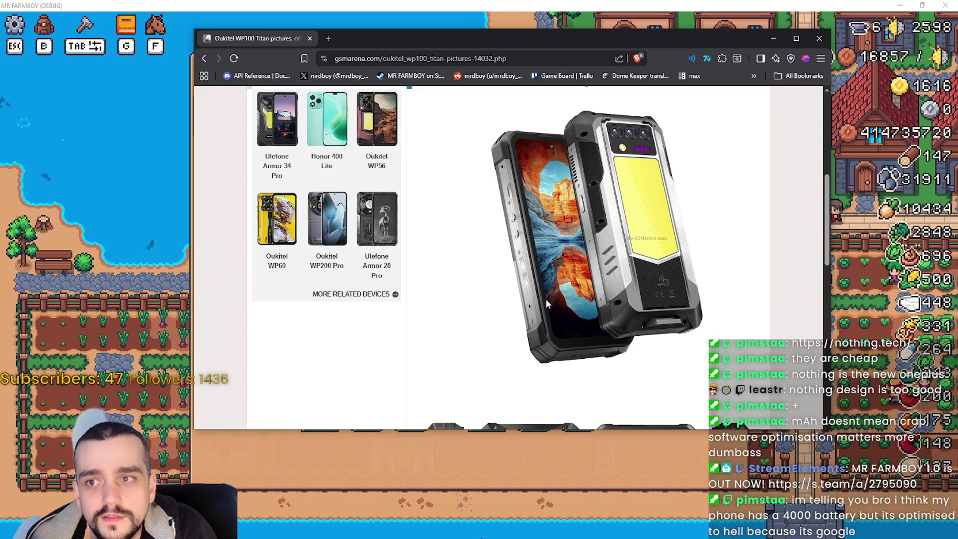
pyautogui.scroll(-7, 547, 301)
pyautogui.scroll(2, 648, 286)
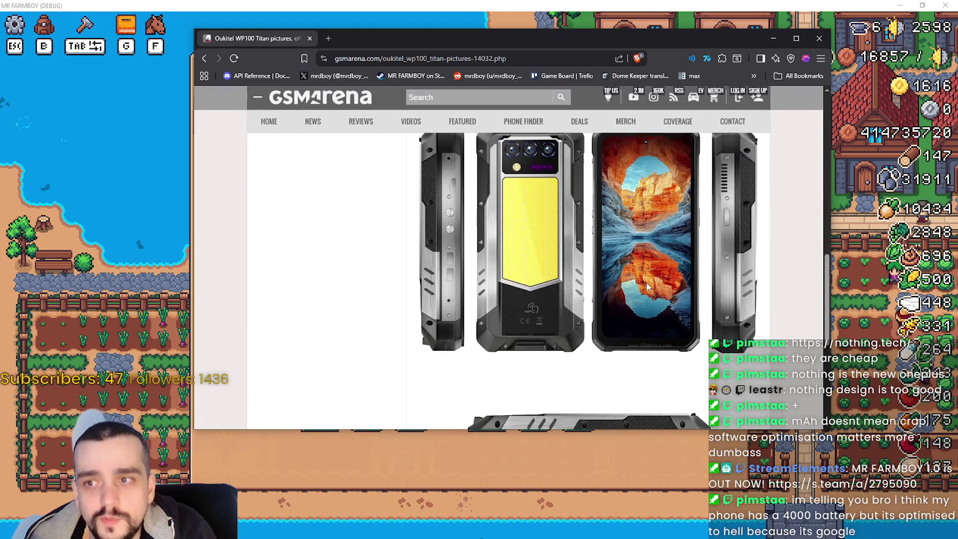
pyautogui.scroll(-3, 648, 286)
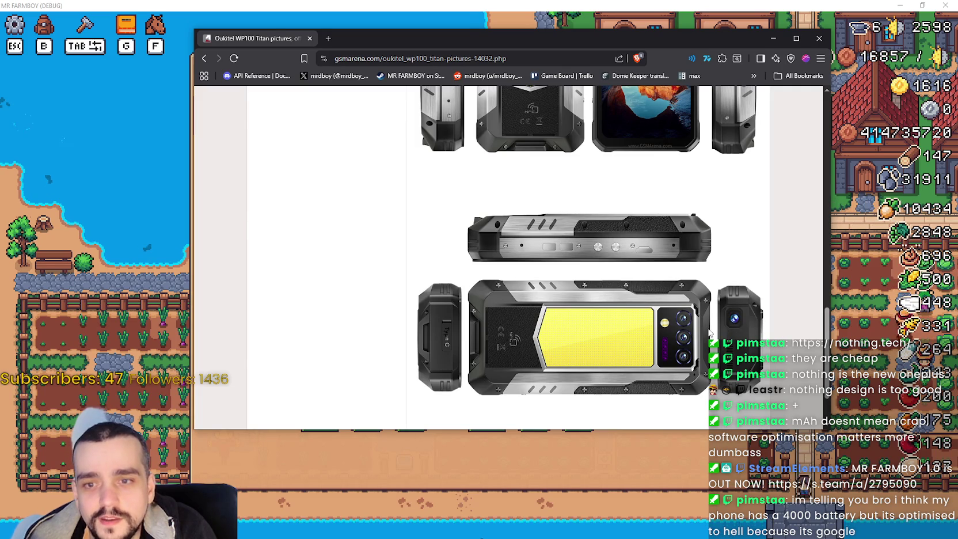
pyautogui.scroll(-2, 631, 341)
pyautogui.scroll(10, 588, 286)
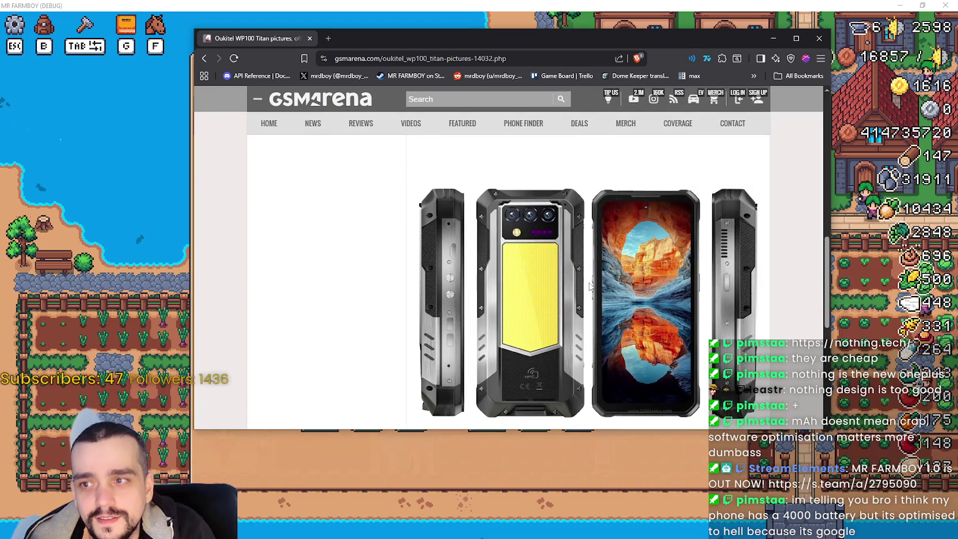
pyautogui.scroll(-3, 588, 286)
pyautogui.scroll(5, 590, 286)
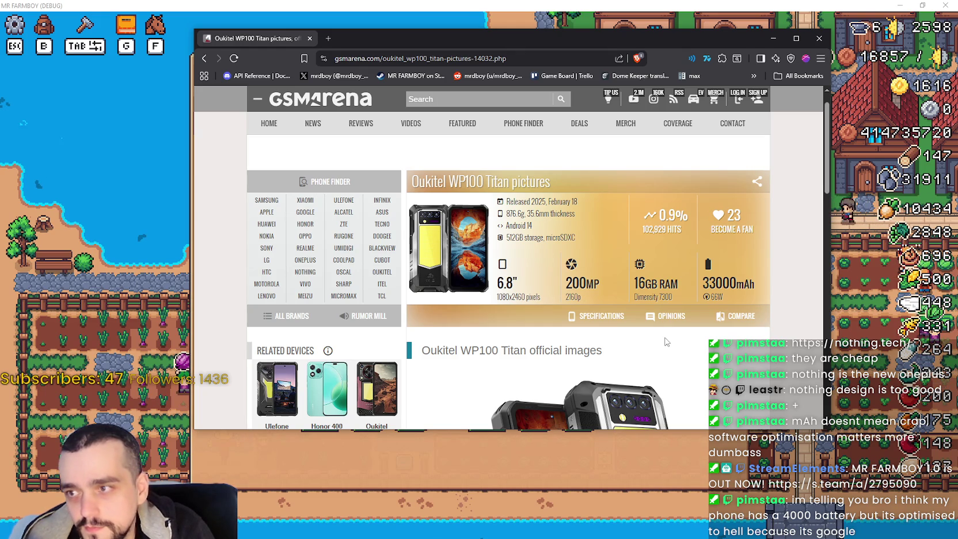
pyautogui.scroll(-2, 630, 315)
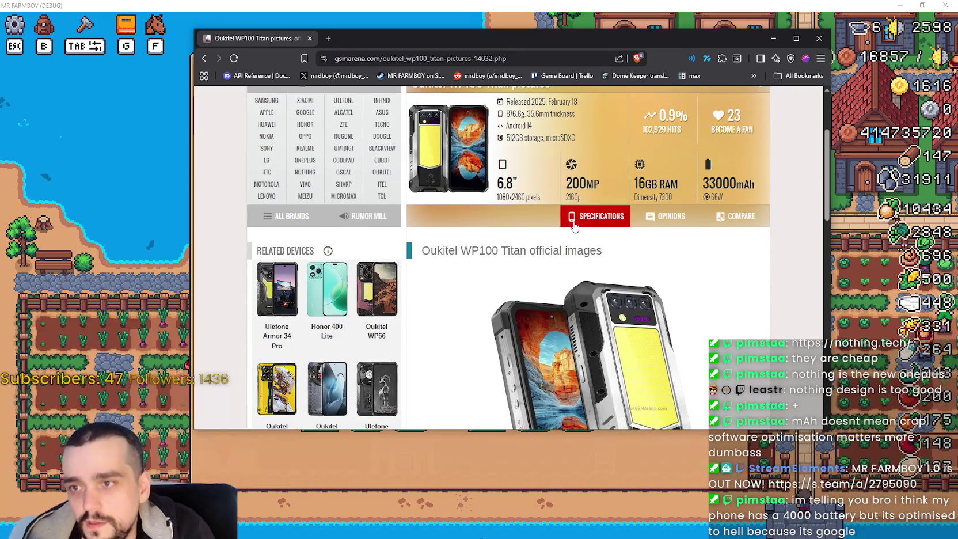
pyautogui.scroll(1, 558, 245)
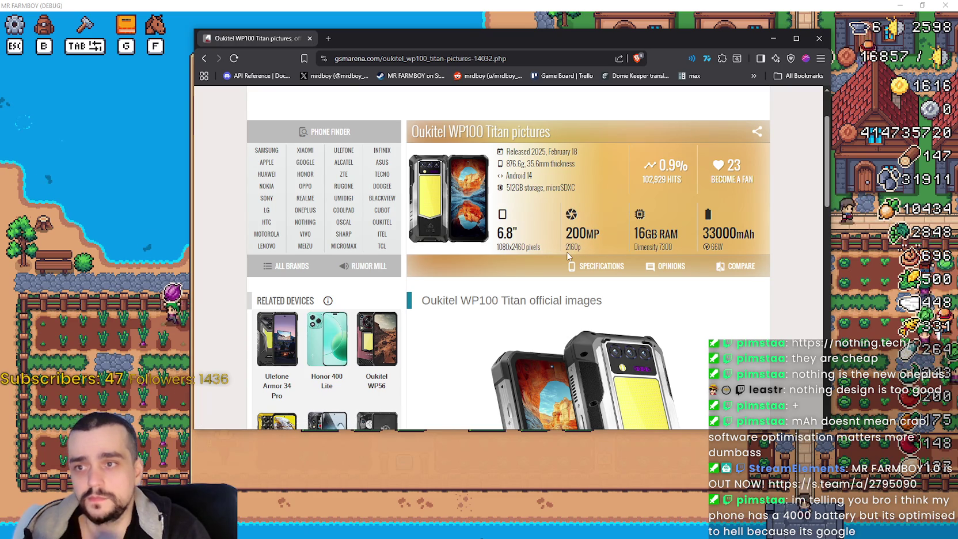
# Open the Oukitel C68 specifications, dismiss the ad-blocker popup, skim them, then return to the game.
pyautogui.click(204, 58)
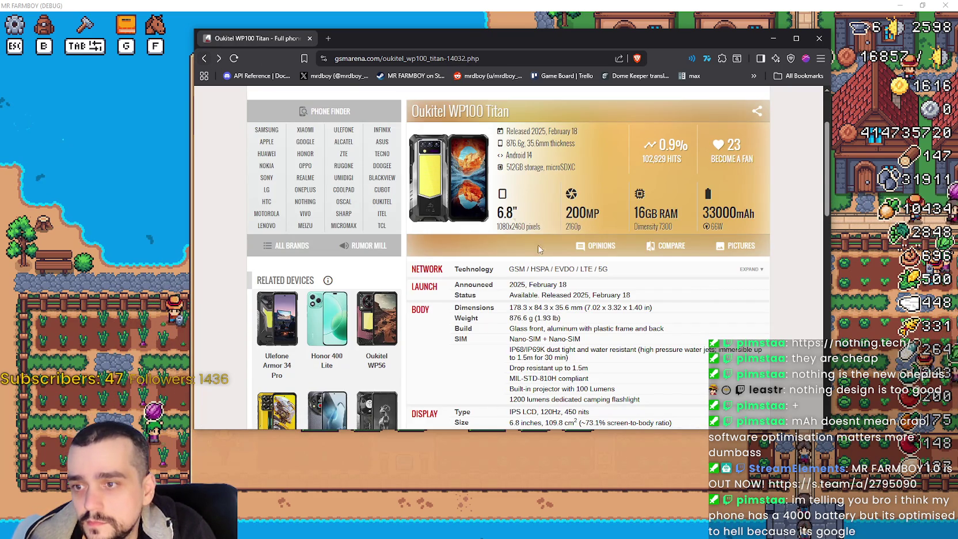
pyautogui.scroll(-3, 514, 224)
pyautogui.click(204, 58)
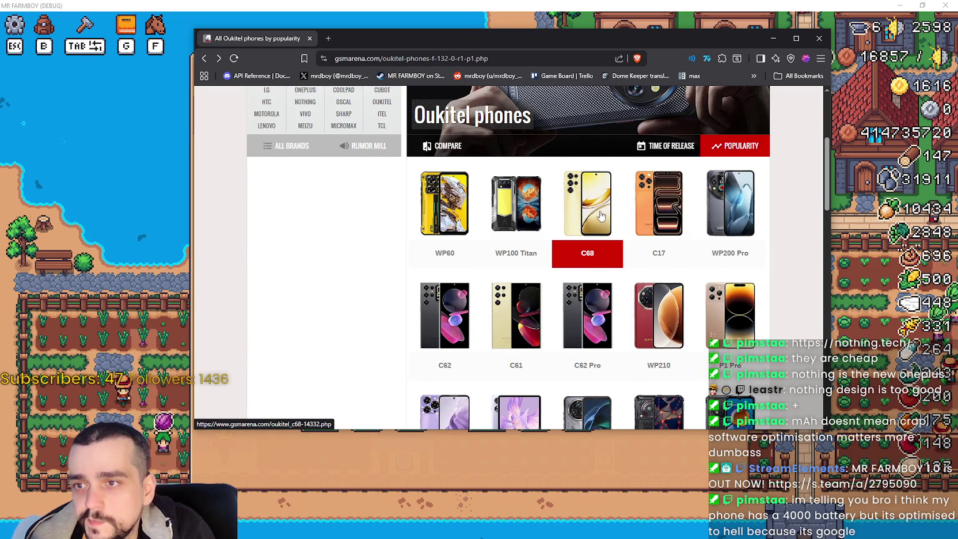
pyautogui.click(606, 258)
pyautogui.click(605, 196)
pyautogui.scroll(-6, 545, 232)
pyautogui.scroll(-5, 545, 232)
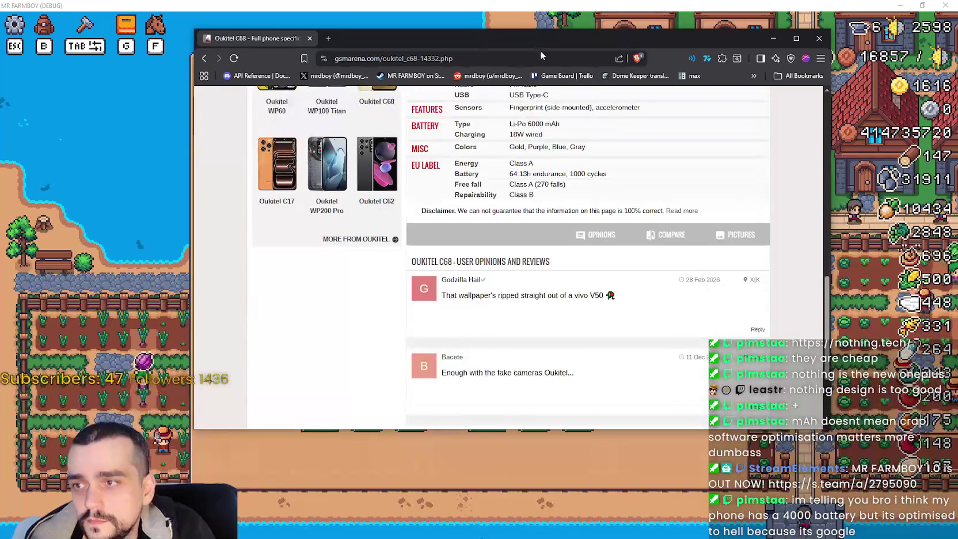
pyautogui.hotkey('alt', 'Tab')
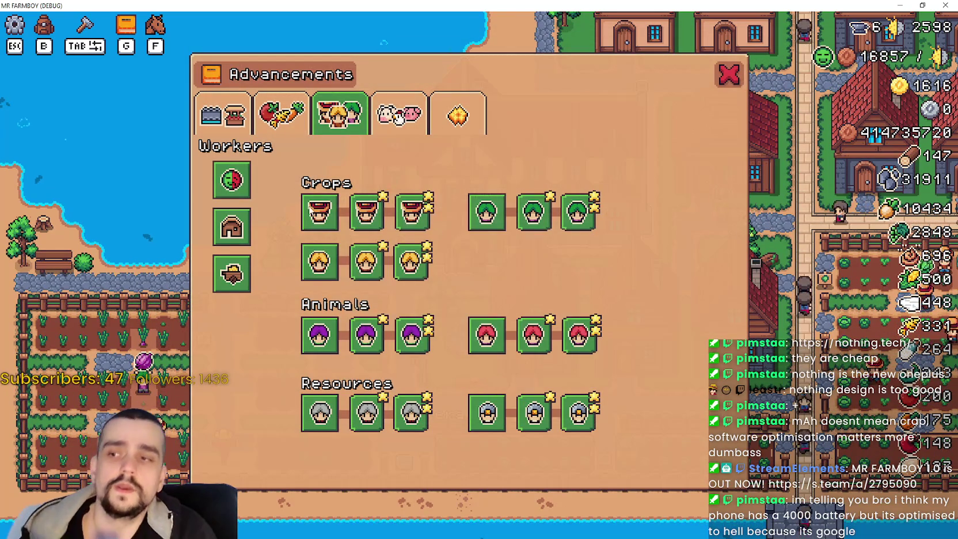
pyautogui.moveTo(356, 220)
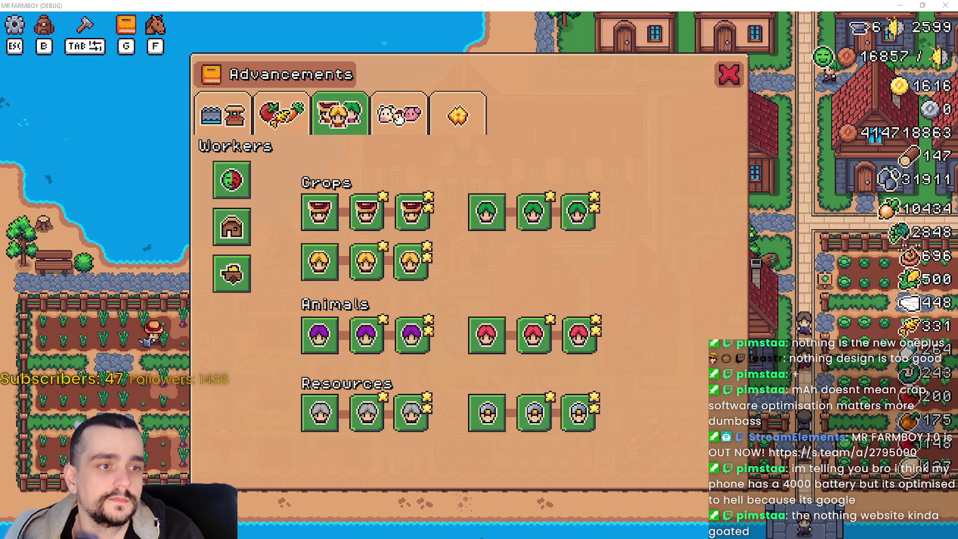
pyautogui.hotkey('alt', 'Tab')
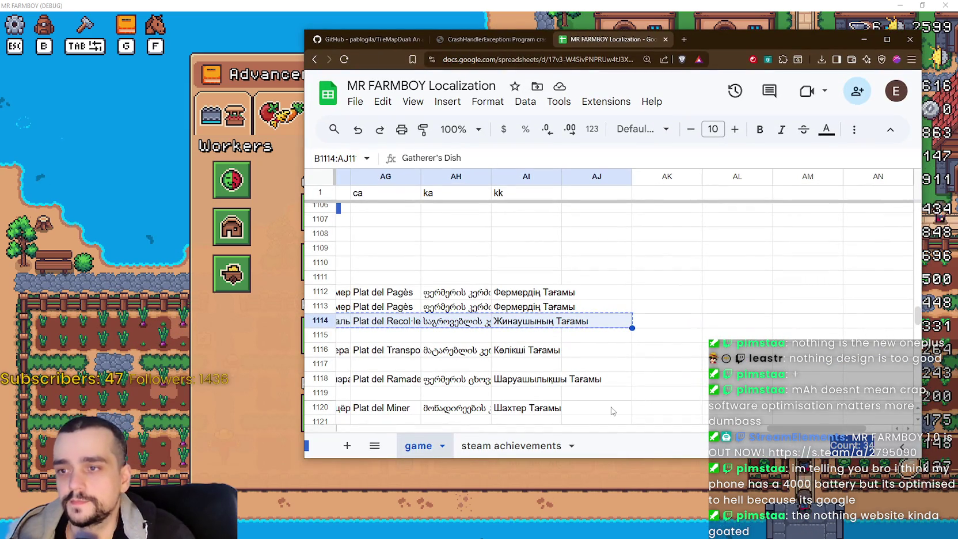
# Paste the gatherer dish translations into row 1115 and the carrier dish translations into row 1117.
pyautogui.hscroll(-10, 356, 391)
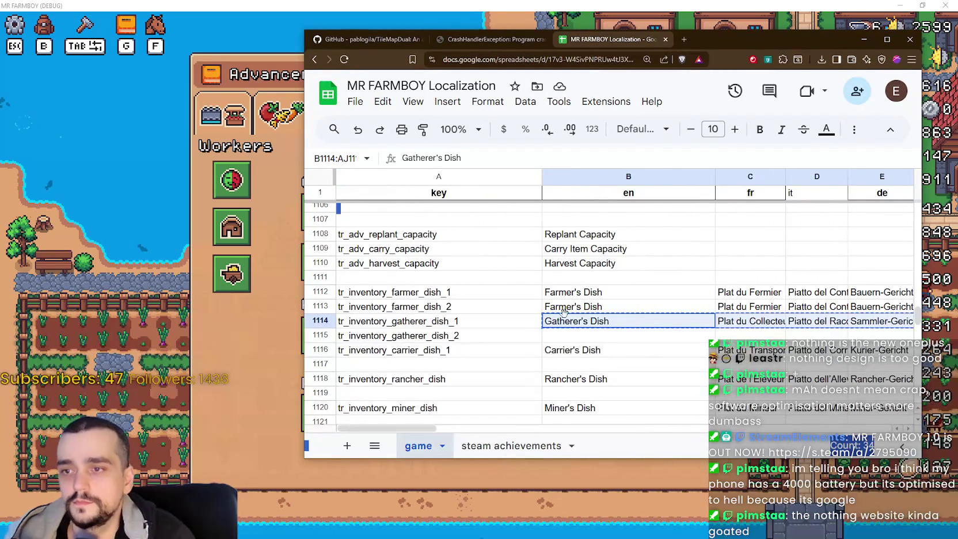
pyautogui.click(566, 335)
pyautogui.hotkey('ctrl', 'v')
pyautogui.scroll(-1, 567, 351)
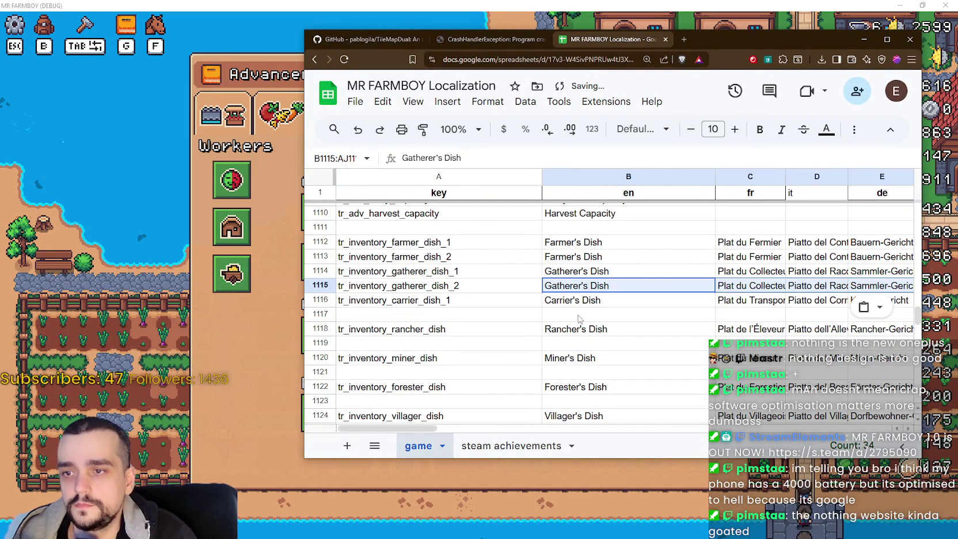
pyautogui.moveTo(570, 300)
pyautogui.mouseDown()
pyautogui.moveTo(918, 300)
pyautogui.moveTo(428, 305)
pyautogui.mouseUp()
pyautogui.hotkey('ctrl', 'c')
pyautogui.moveTo(829, 429); pyautogui.dragTo(385, 429)
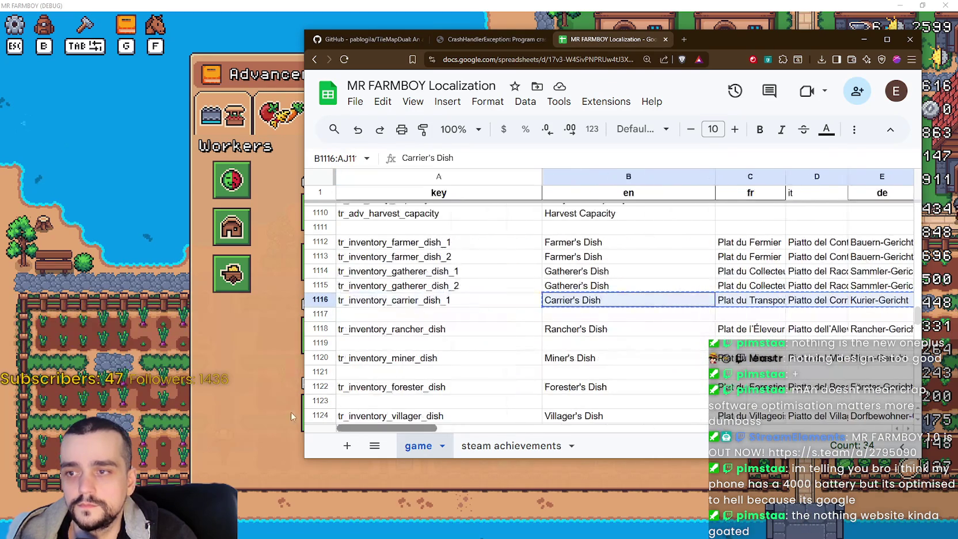
pyautogui.click(563, 316)
pyautogui.hotkey('ctrl', 'v')
# Give row 1117 the key tr_inventory_carrier_dish_2.
pyautogui.click(495, 314)
pyautogui.click(439, 300)
pyautogui.hotkey('ctrl', 'c')
pyautogui.click(439, 316)
pyautogui.hotkey('ctrl', 'v')
pyautogui.doubleClick(449, 314)
pyautogui.hotkey('shift', 'Left')
pyautogui.press('Return')
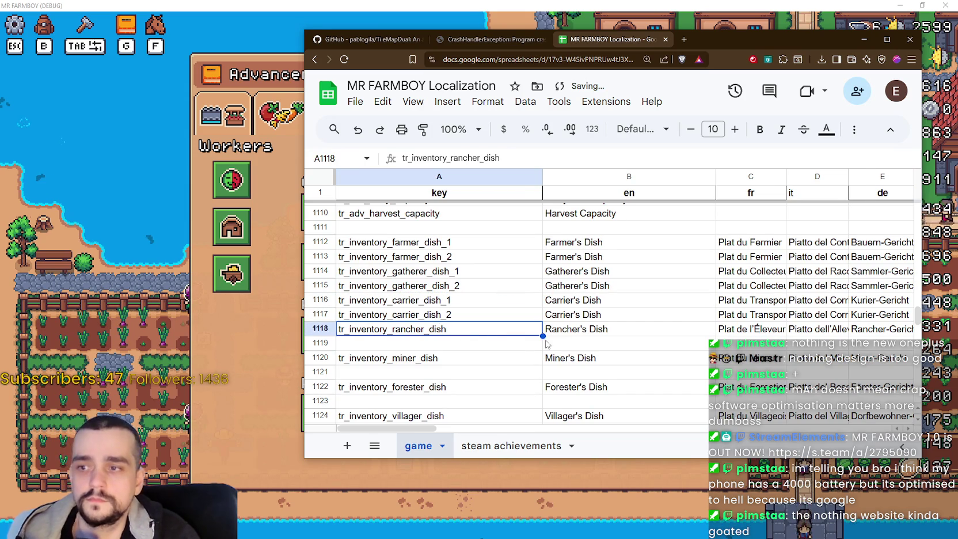
# Duplicate the rancher dish row into row 1119, keying them rancher_dish_1 and rancher_dish_2.
pyautogui.moveTo(500, 333)
pyautogui.mouseDown()
pyautogui.moveTo(921, 333)
pyautogui.moveTo(631, 334)
pyautogui.mouseUp()
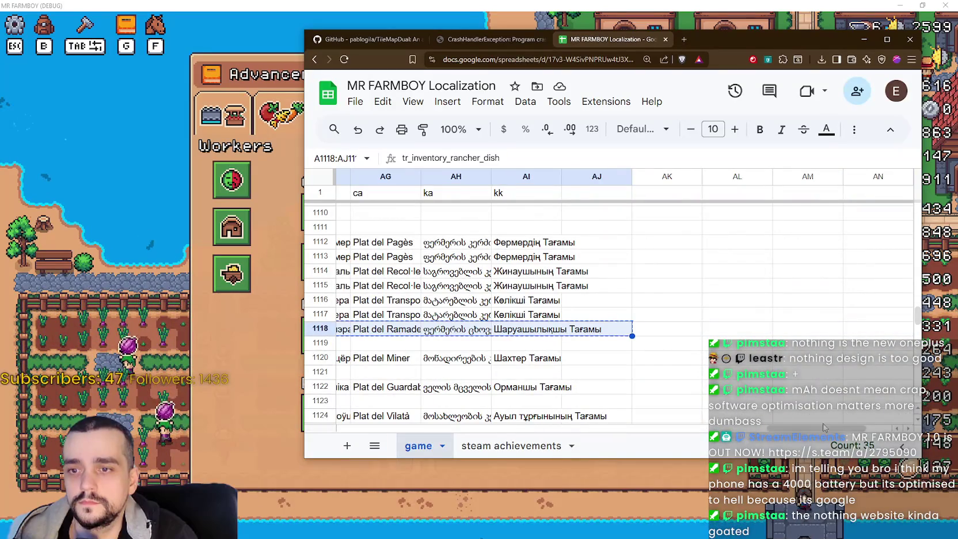
pyautogui.hotkey('ctrl', 'c')
pyautogui.click(459, 343)
pyautogui.hotkey('ctrl', 'v')
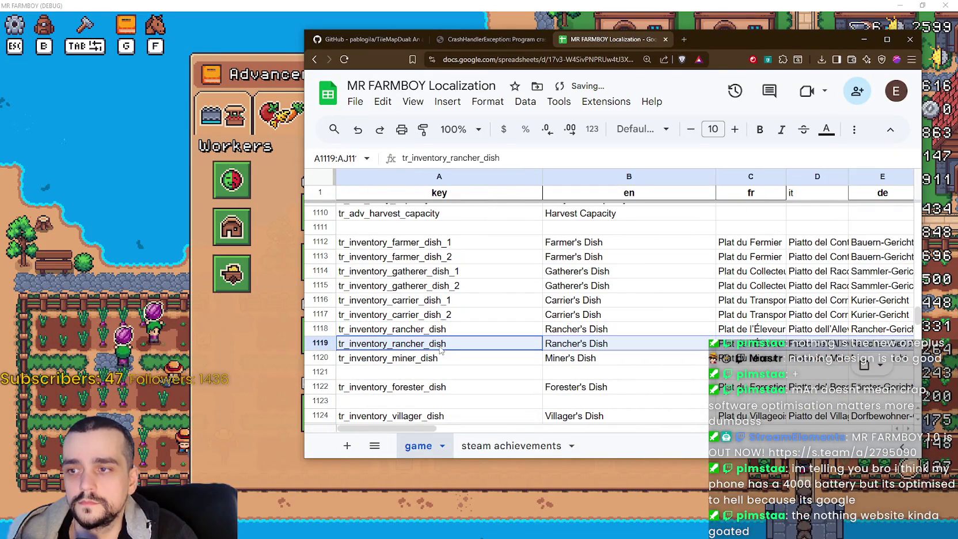
pyautogui.doubleClick(473, 348)
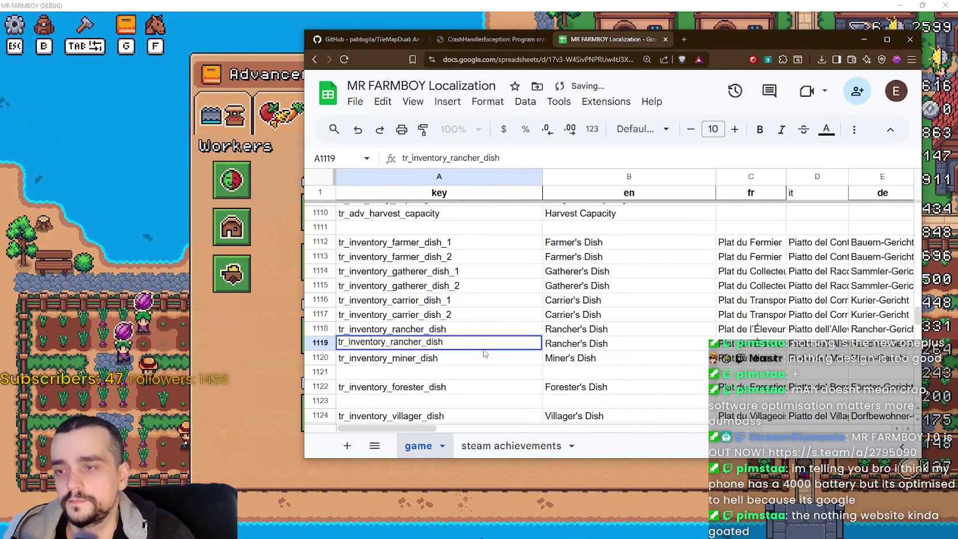
pyautogui.write('_2')
pyautogui.press('Return')
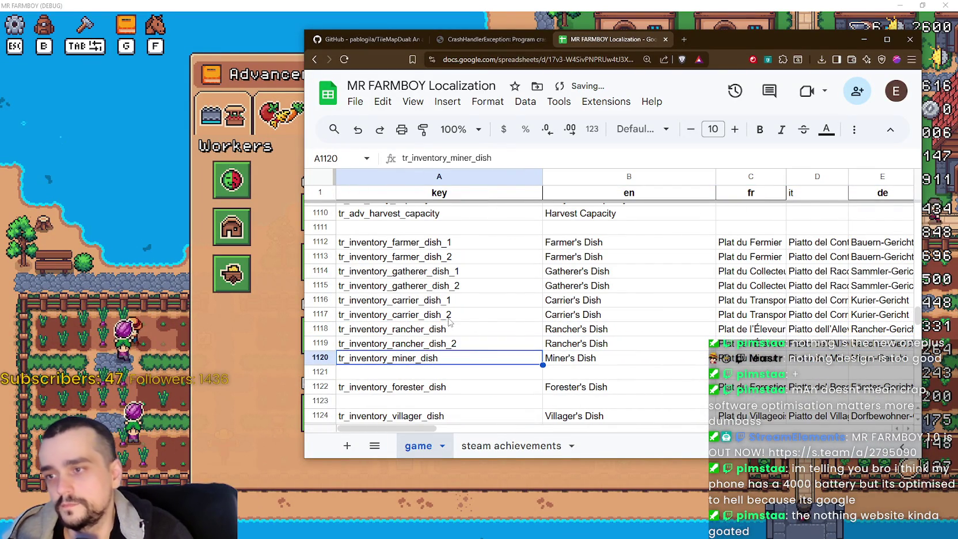
pyautogui.doubleClick(473, 330)
pyautogui.write('_1')
pyautogui.press('Return')
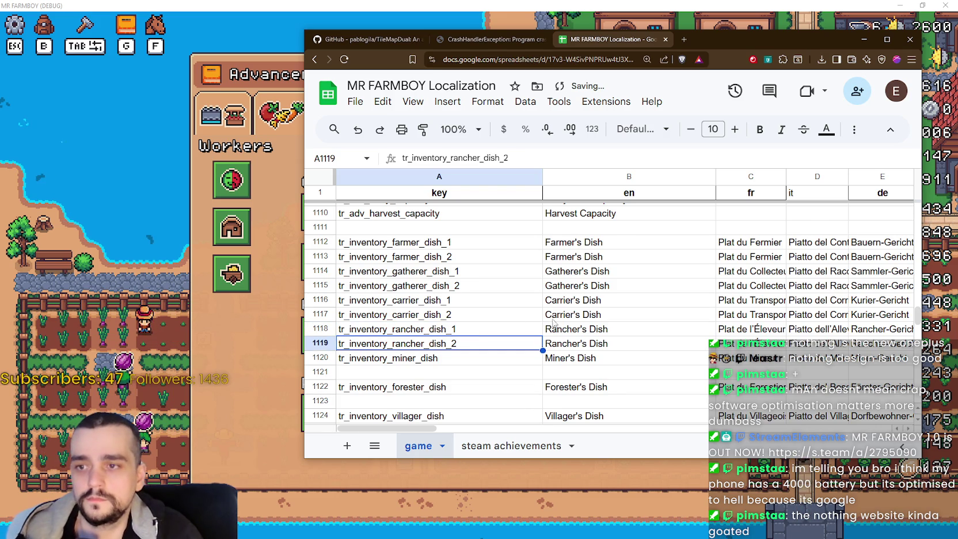
# Select the tr_inventory_miner_dish row.
pyautogui.scroll(-1, 550, 320)
pyautogui.press('Down')
pyautogui.hotkey('shift', 'Up')
pyautogui.hotkey('shift', 'Right')
pyautogui.hotkey('shift', 'Down')
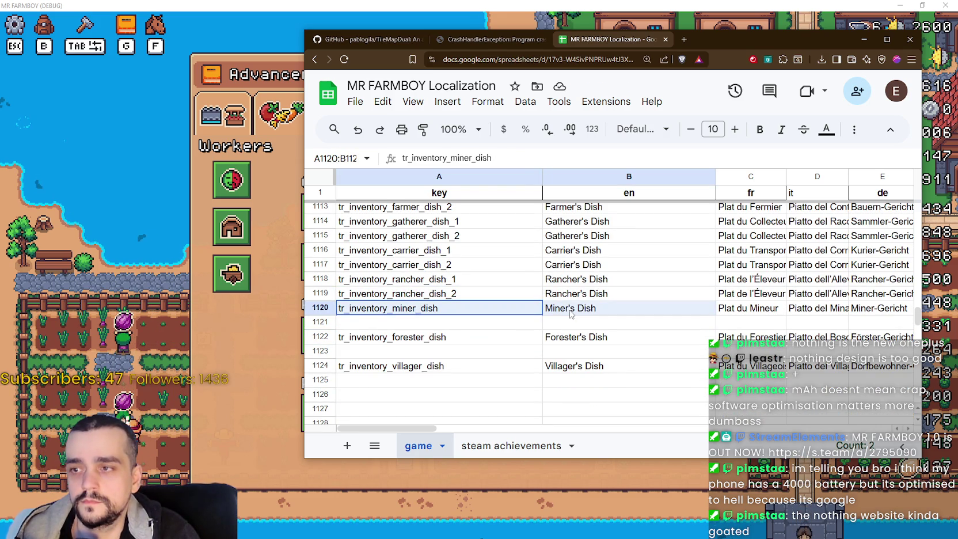
# Copy the whole miner dish row across all language columns into empty row 1121.
pyautogui.keyDown('shift'); pyautogui.click(741, 315); pyautogui.keyUp('shift')
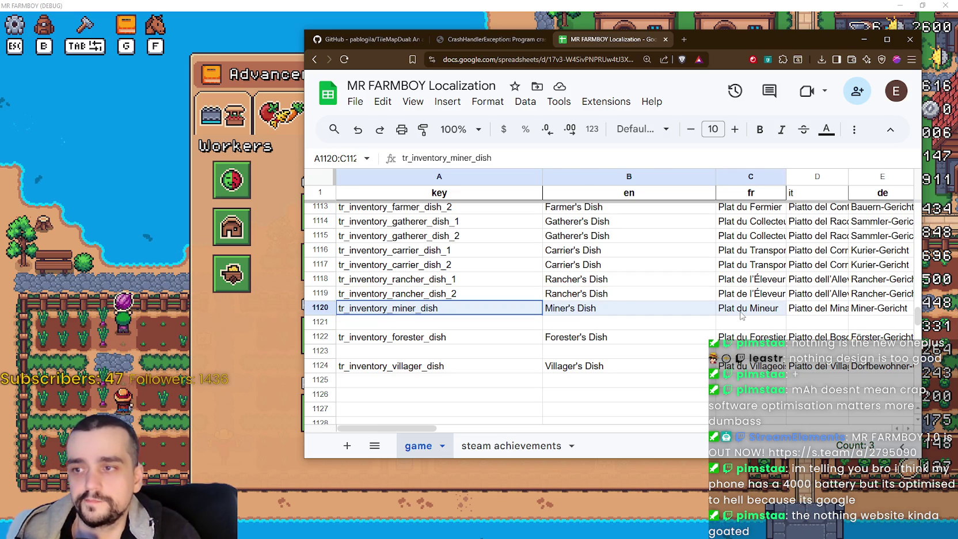
pyautogui.hotkey('shift', 'Up')
pyautogui.hotkey('ctrl', 'shift', 'Right')
pyautogui.hotkey('shift', 'Down')
pyautogui.hotkey('ctrl', 'shift', 'Right')
pyautogui.hotkey('shift', 'Left')
pyautogui.hotkey('ctrl', 'c')
pyautogui.hscroll(-15, 767, 420)
pyautogui.click(374, 324)
pyautogui.hotkey('ctrl', 'v')
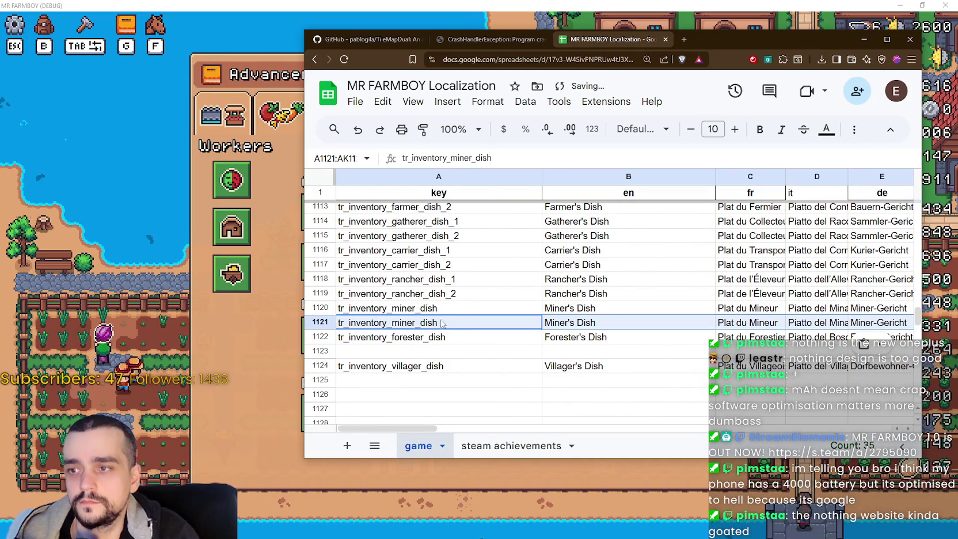
# Rename the miner keys in rows 1120 and 1121 to tr_inventory_miner_dish_1 and _2.
pyautogui.doubleClick(468, 308)
pyautogui.write('_1')
pyautogui.press('Return')
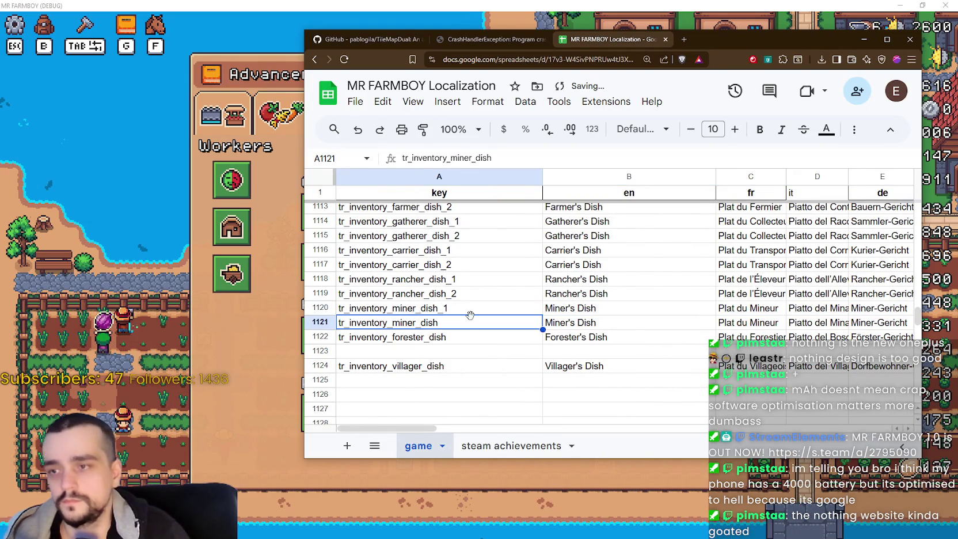
pyautogui.doubleClick(471, 317)
pyautogui.write('_2')
pyautogui.press('Return')
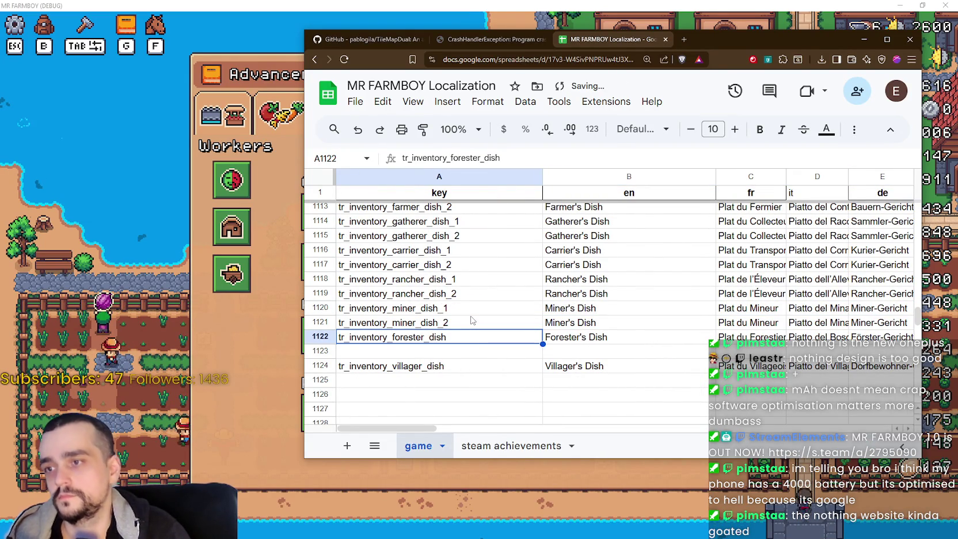
# Copy the forester dish row with its translations into empty row 1123.
pyautogui.click(467, 351)
pyautogui.moveTo(467, 337)
pyautogui.mouseDown()
pyautogui.moveTo(915, 337)
pyautogui.moveTo(635, 336)
pyautogui.mouseUp()
pyautogui.hotkey('ctrl', 'c')
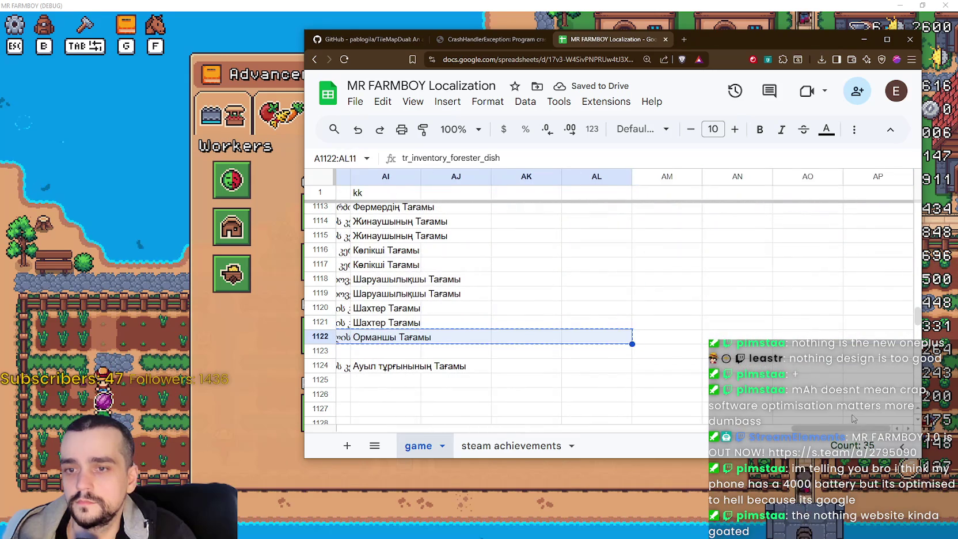
pyautogui.moveTo(852, 428); pyautogui.dragTo(398, 428)
pyautogui.click(348, 352)
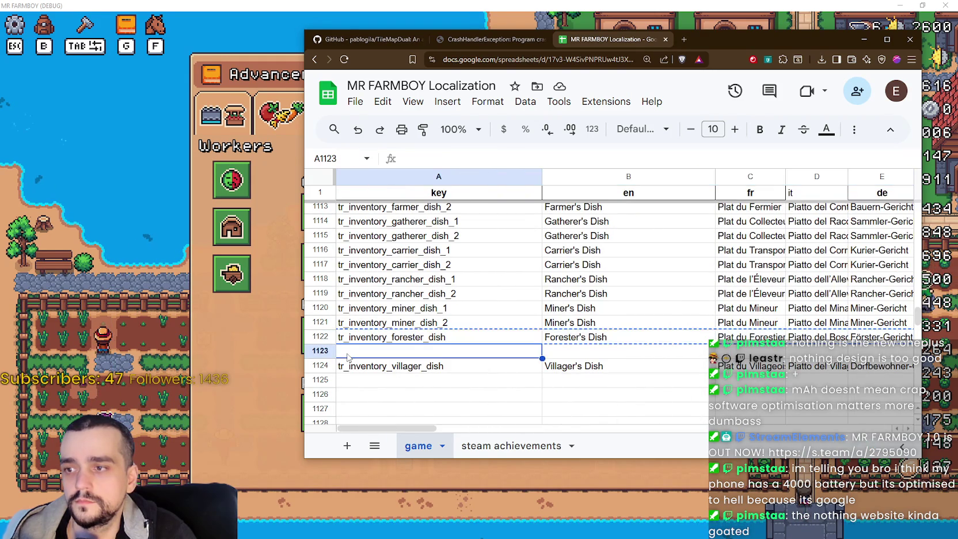
pyautogui.hotkey('ctrl', 'v')
# Rename the forester keys in rows 1122–1123 to tr_inventory_forester_dish_1 and forester_dish_2.
pyautogui.click(460, 338)
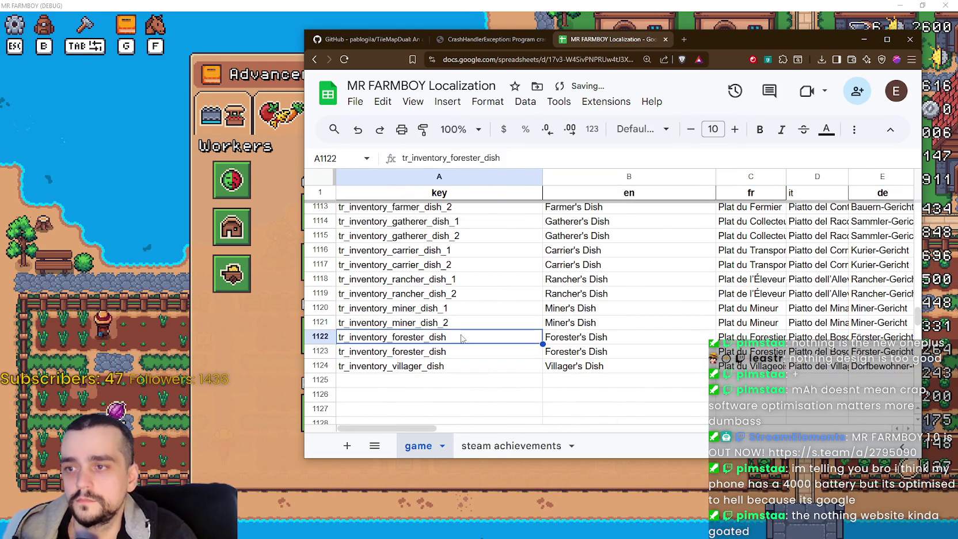
pyautogui.doubleClick(465, 336)
pyautogui.write('1')
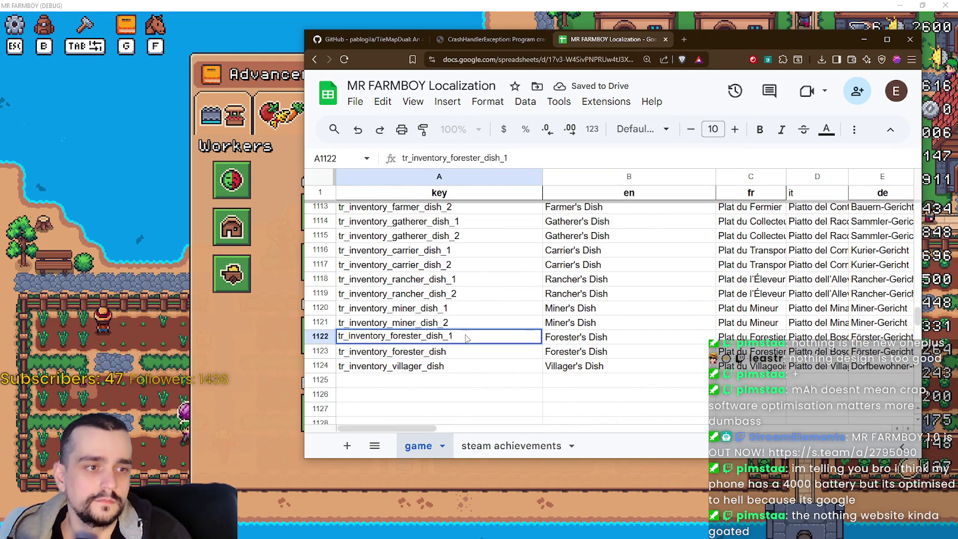
pyautogui.press('Return')
pyautogui.write('_')
pyautogui.press('BackSpace')
pyautogui.hotkey('ctrl', 'v')
pyautogui.press('BackSpace')
pyautogui.press('BackSpace')
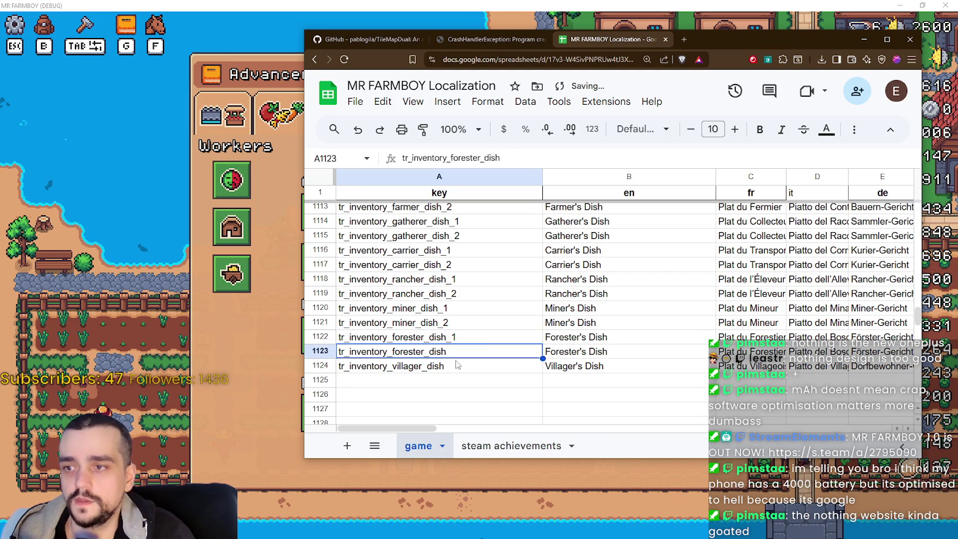
pyautogui.write('_2')
pyautogui.press('Return')
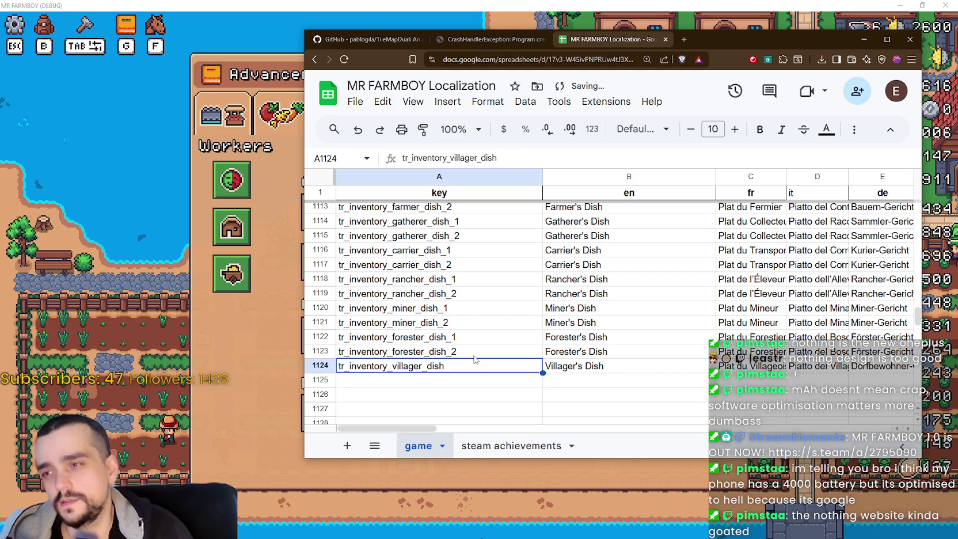
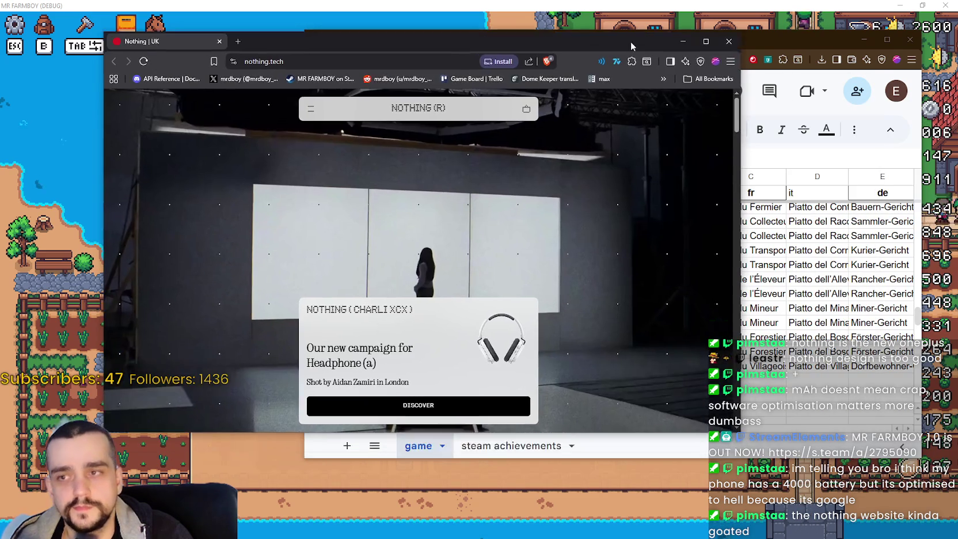
# Bring the Brave window full-screen and scroll down the nothing.tech homepage.
pyautogui.click(708, 50)
pyautogui.hotkey('alt', 'Tab')
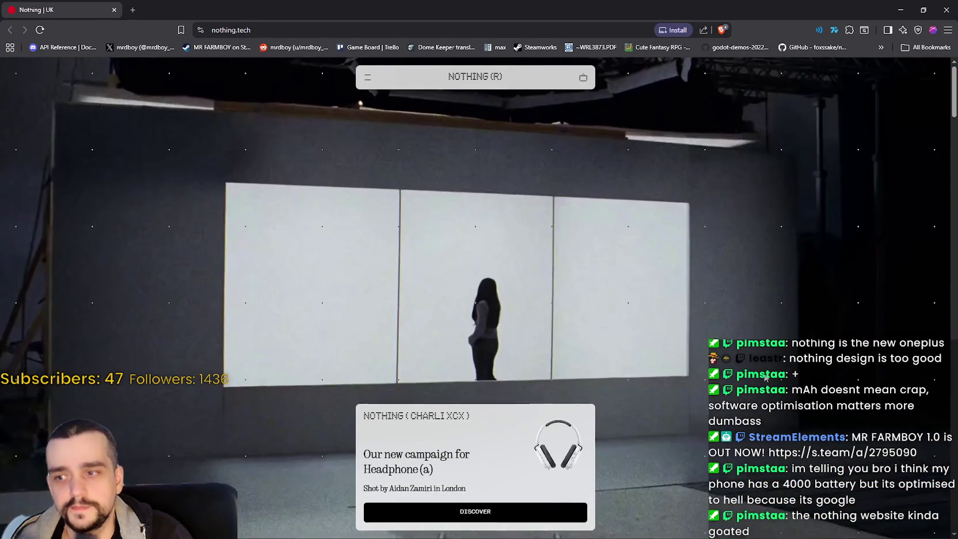
pyautogui.scroll(-4, 764, 377)
pyautogui.scroll(-5, 756, 365)
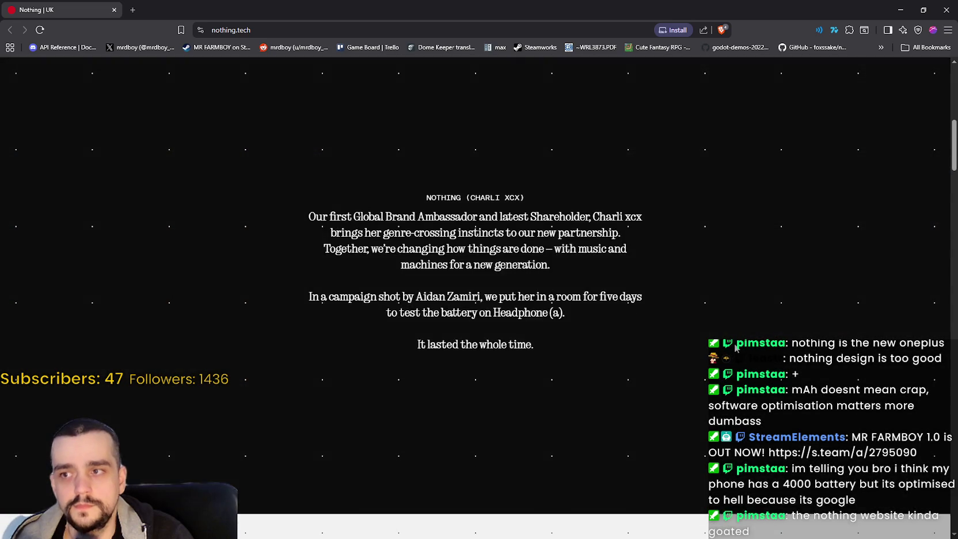
pyautogui.scroll(-5, 774, 409)
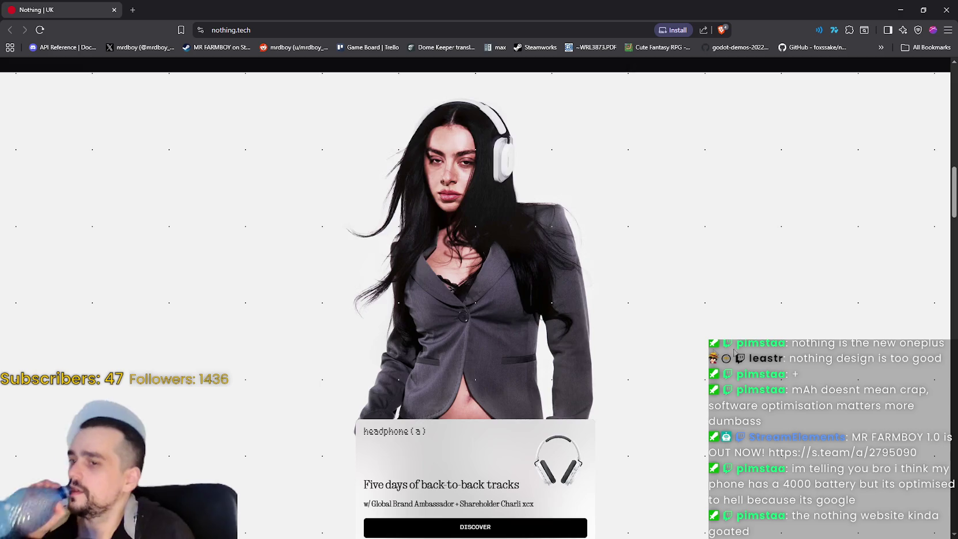
pyautogui.scroll(-5, 607, 357)
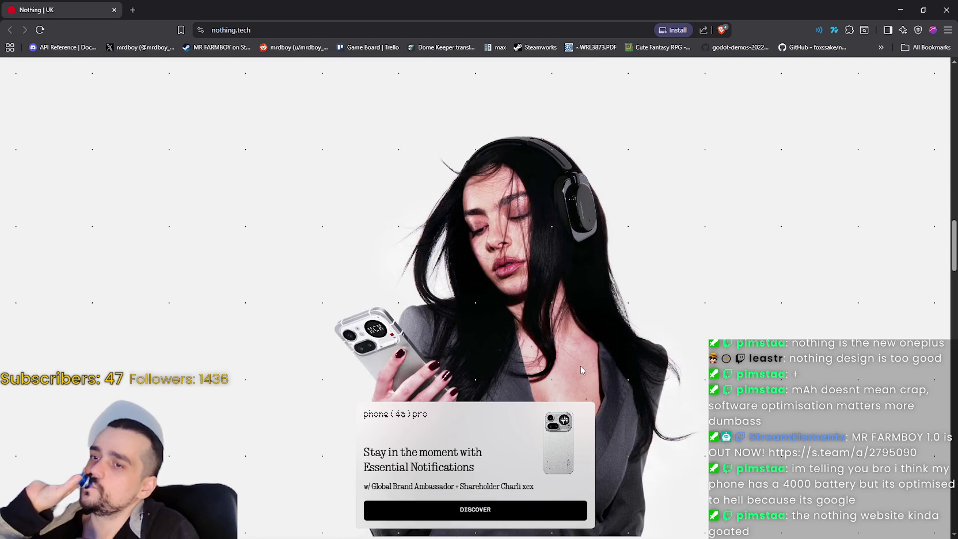
pyautogui.scroll(-2, 580, 360)
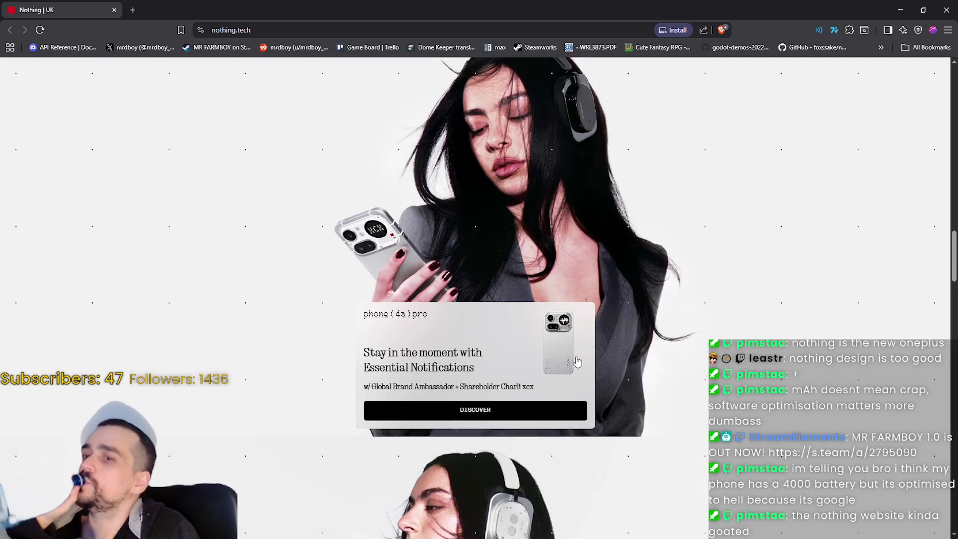
pyautogui.scroll(-2, 573, 359)
pyautogui.scroll(-10, 572, 358)
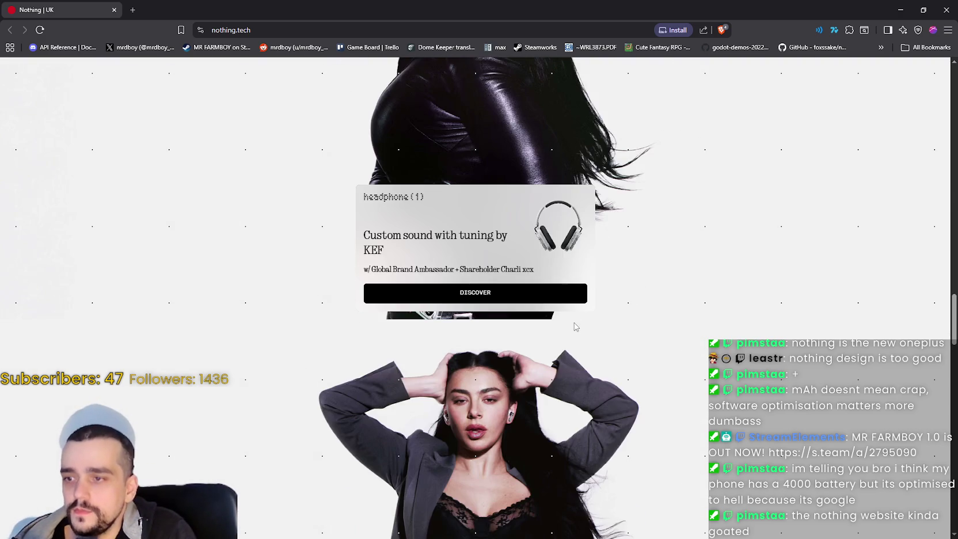
pyautogui.scroll(-4, 618, 331)
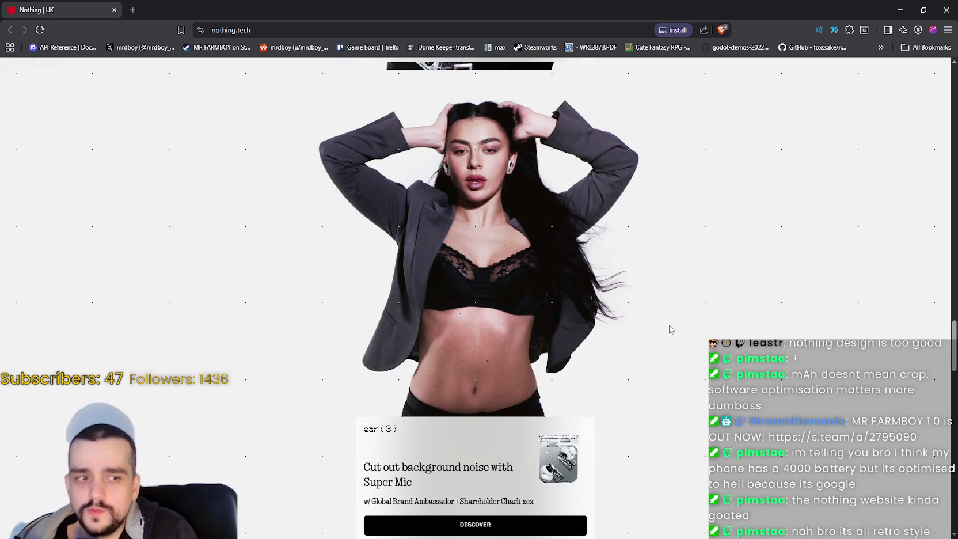
pyautogui.scroll(-11, 669, 330)
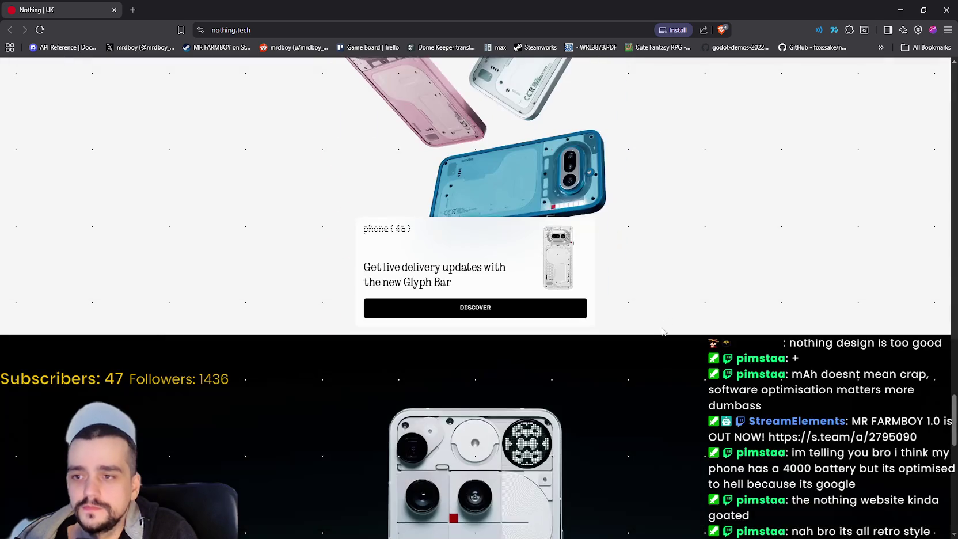
pyautogui.scroll(-4, 718, 426)
pyautogui.scroll(-3, 695, 401)
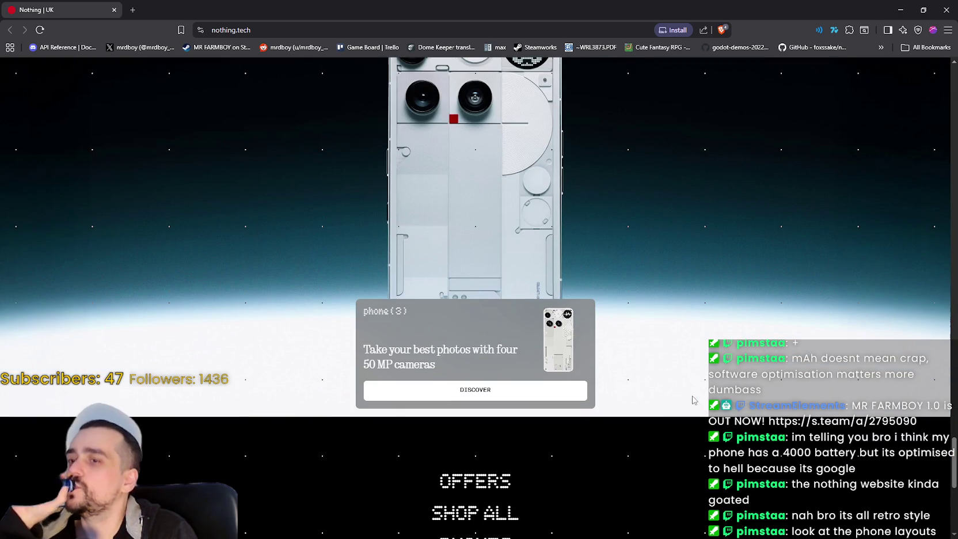
# Find the phone (4a) pro campaign card and open its product page.
pyautogui.scroll(14, 662, 374)
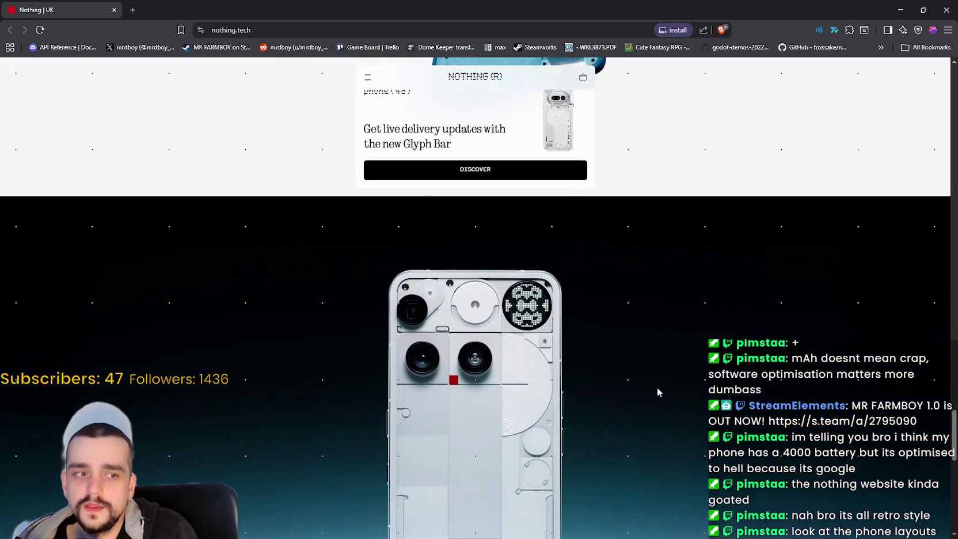
pyautogui.scroll(5, 661, 357)
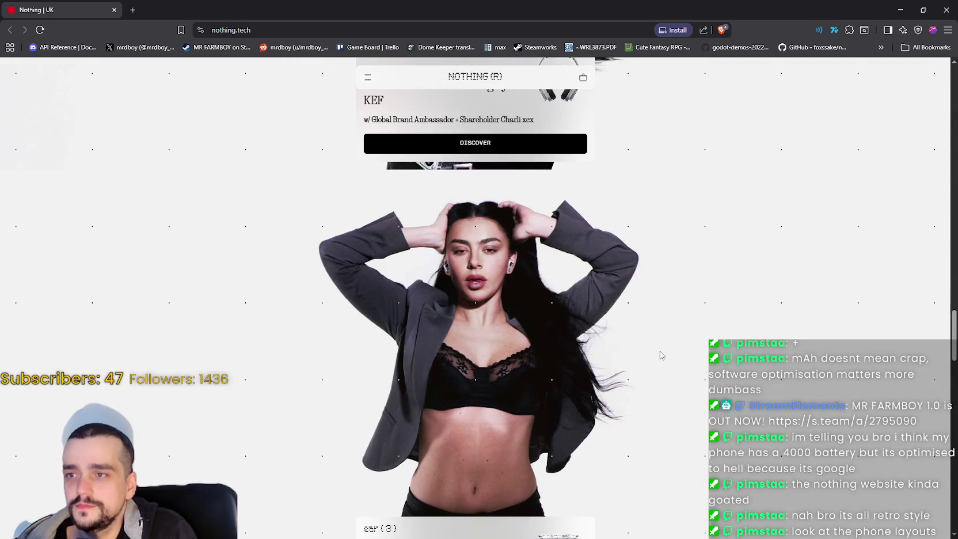
pyautogui.scroll(-1, 676, 300)
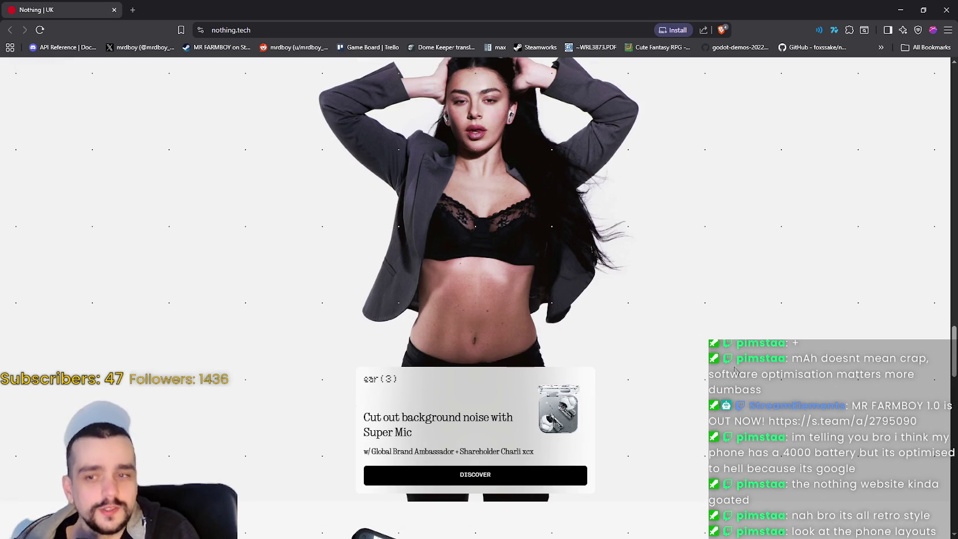
pyautogui.scroll(10, 697, 345)
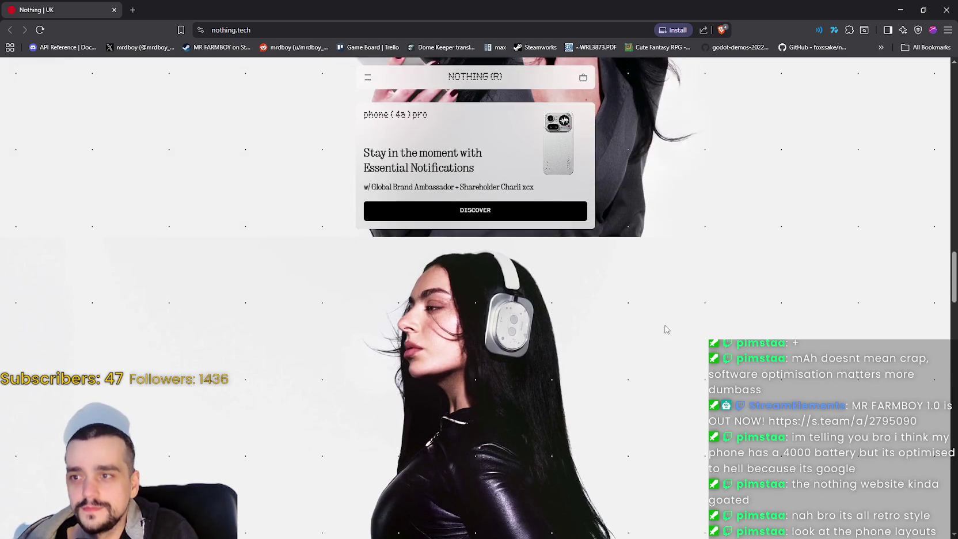
pyautogui.scroll(10, 670, 328)
pyautogui.scroll(-8, 468, 385)
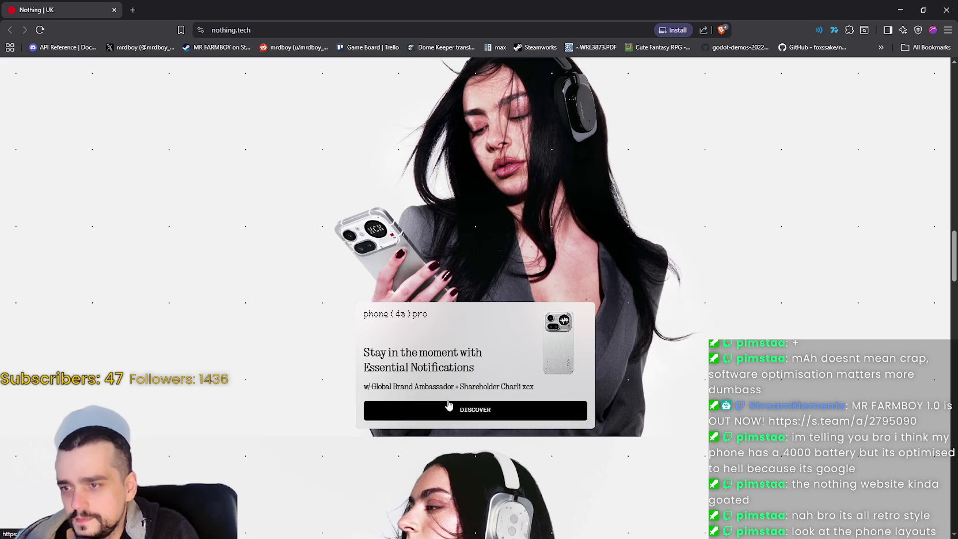
pyautogui.click(465, 411)
# Scroll through the Phone (4a) Pro page's feature tiles.
pyautogui.scroll(-3, 398, 332)
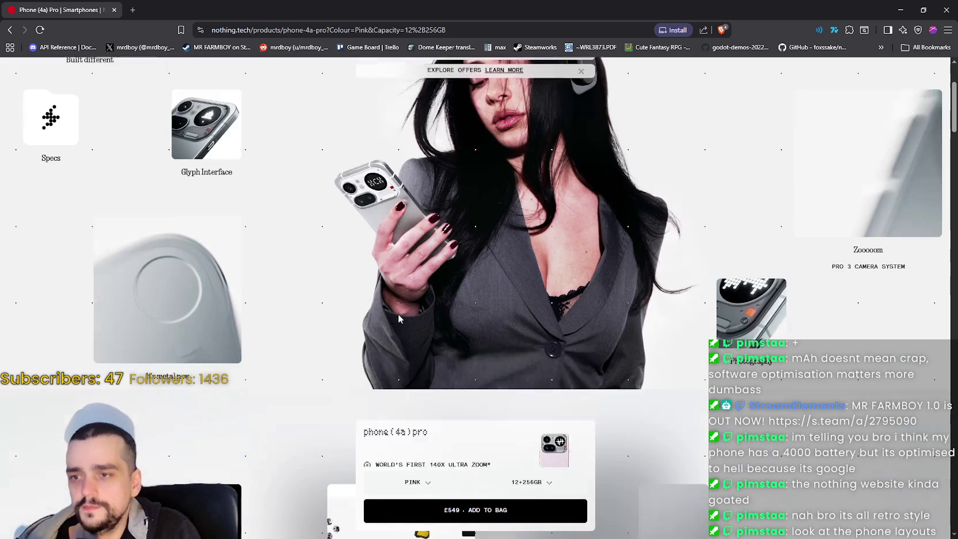
pyautogui.scroll(3, 398, 248)
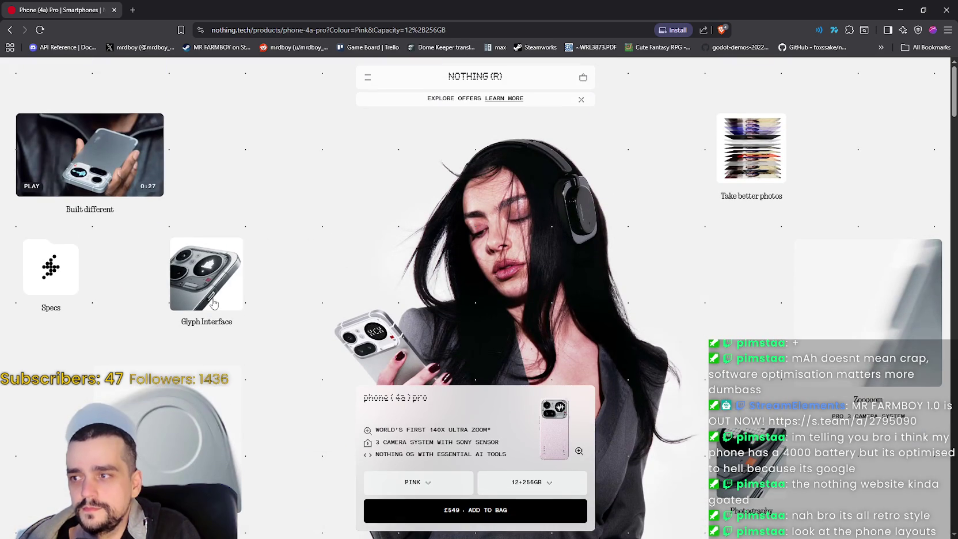
pyautogui.scroll(-10, 452, 324)
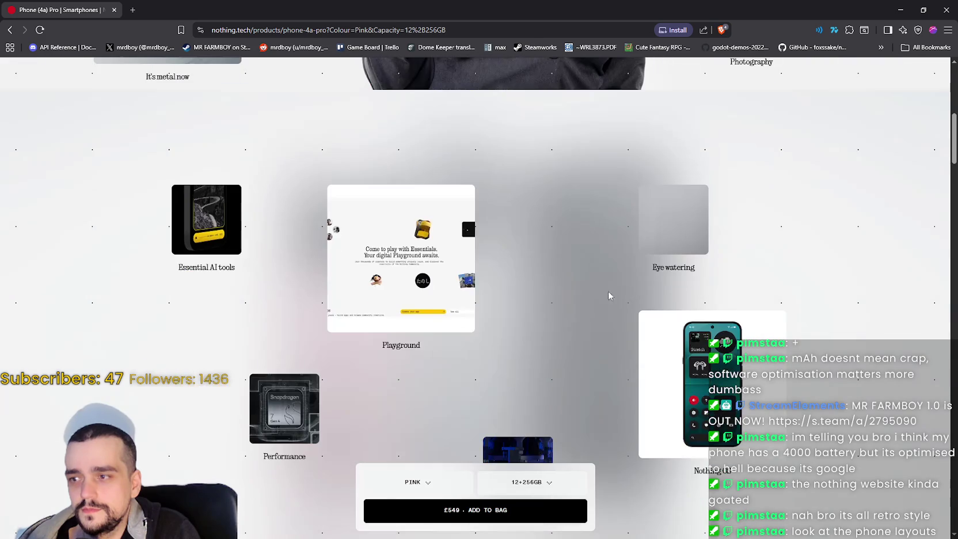
pyautogui.scroll(-4, 642, 335)
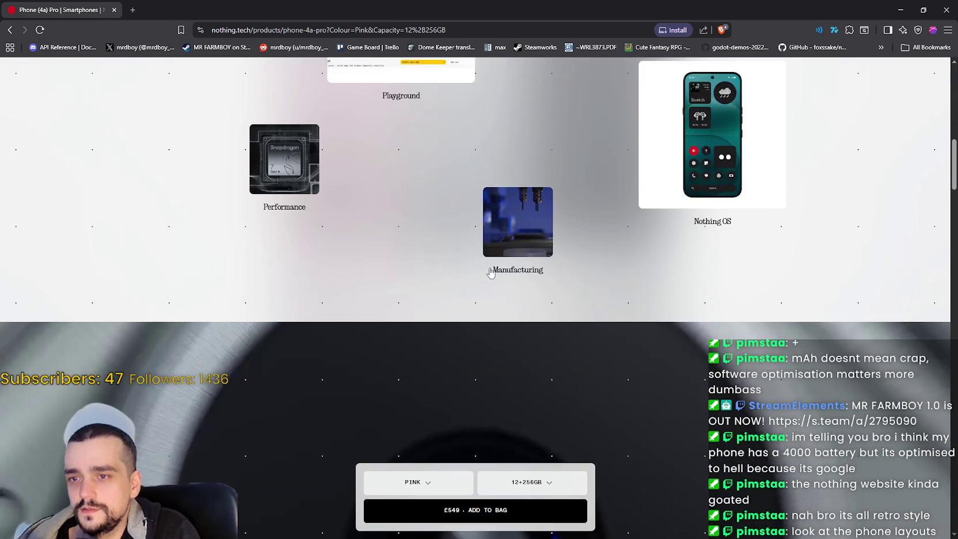
pyautogui.scroll(10, 464, 279)
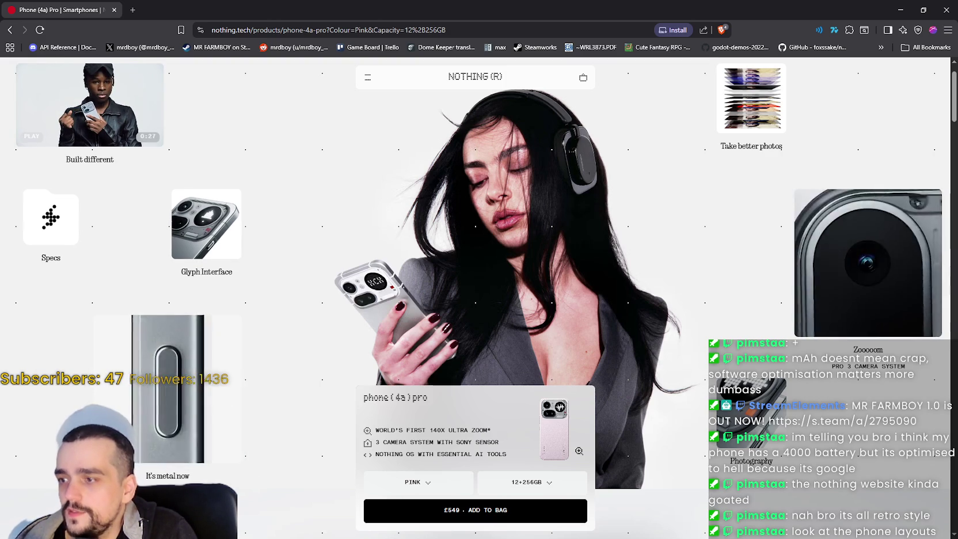
# Review the Phone (4a) Pro full specs panel, then close it.
pyautogui.click(75, 216)
pyautogui.scroll(-3, 524, 398)
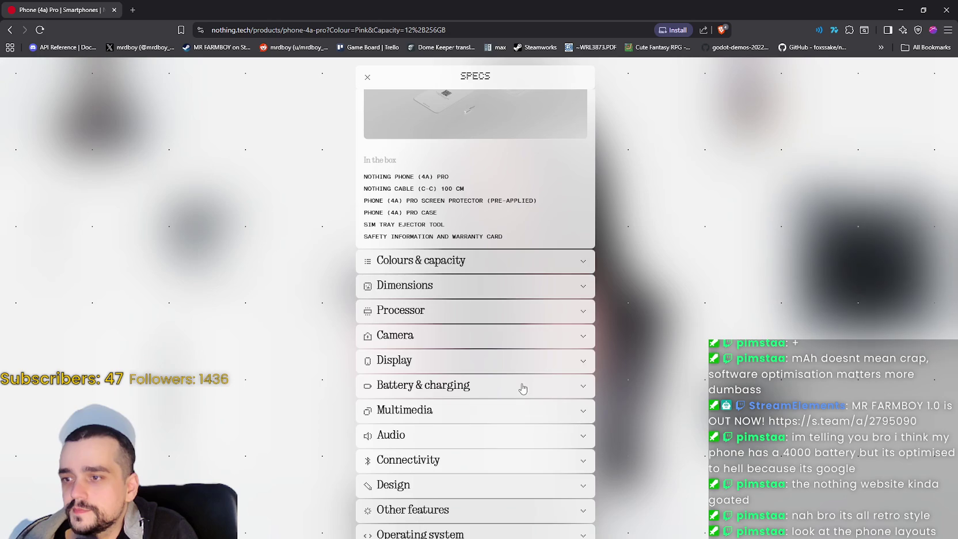
pyautogui.press('Escape')
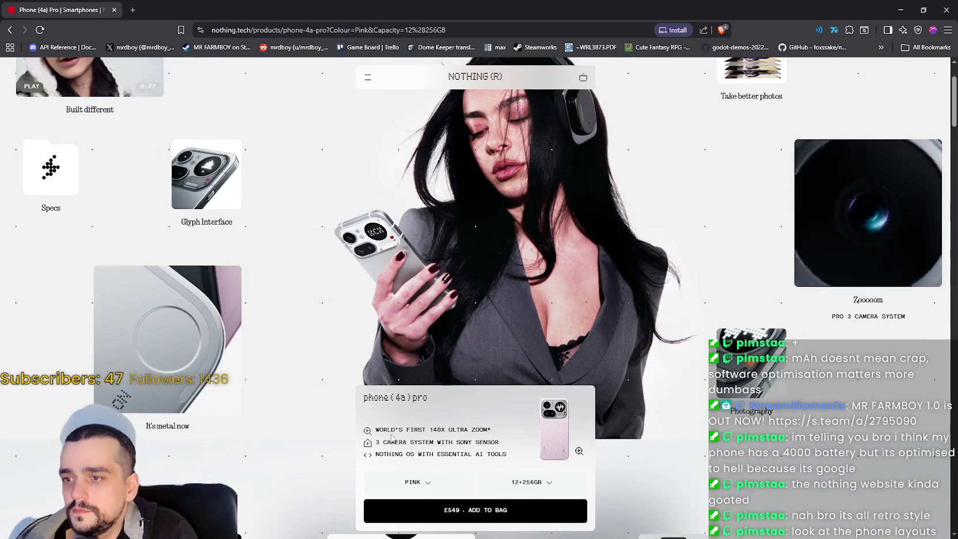
# Open the Nothing OS feature viewer and advance to the next slide.
pyautogui.scroll(-5, 507, 345)
pyautogui.scroll(-1, 509, 346)
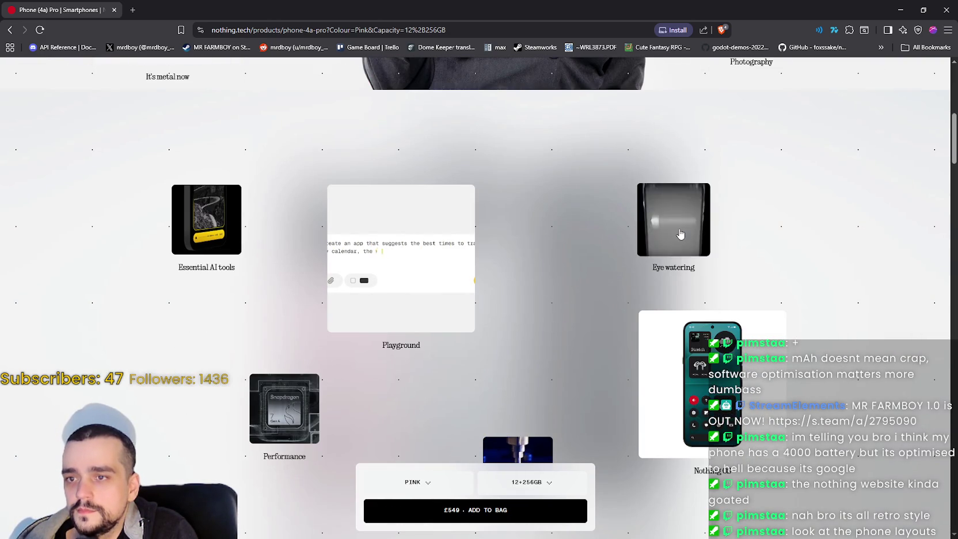
pyautogui.click(674, 400)
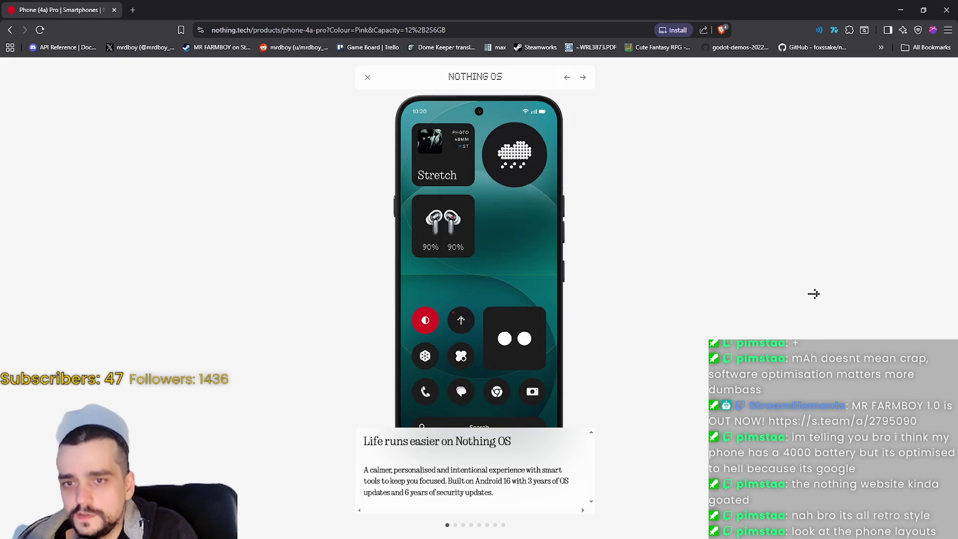
pyautogui.click(583, 79)
# Page through the Nothing OS slides up to ChatGPT integration.
pyautogui.click(583, 80)
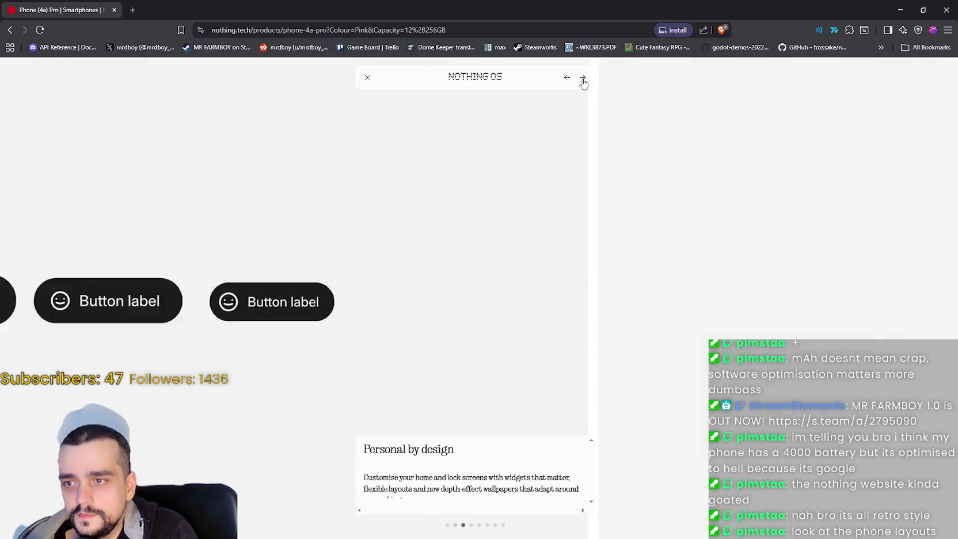
pyautogui.click(583, 81)
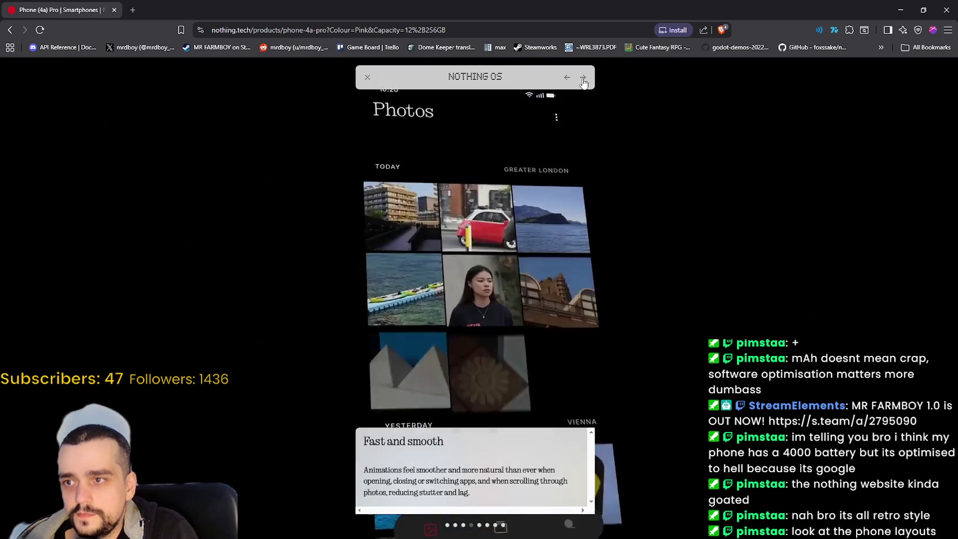
pyautogui.click(583, 80)
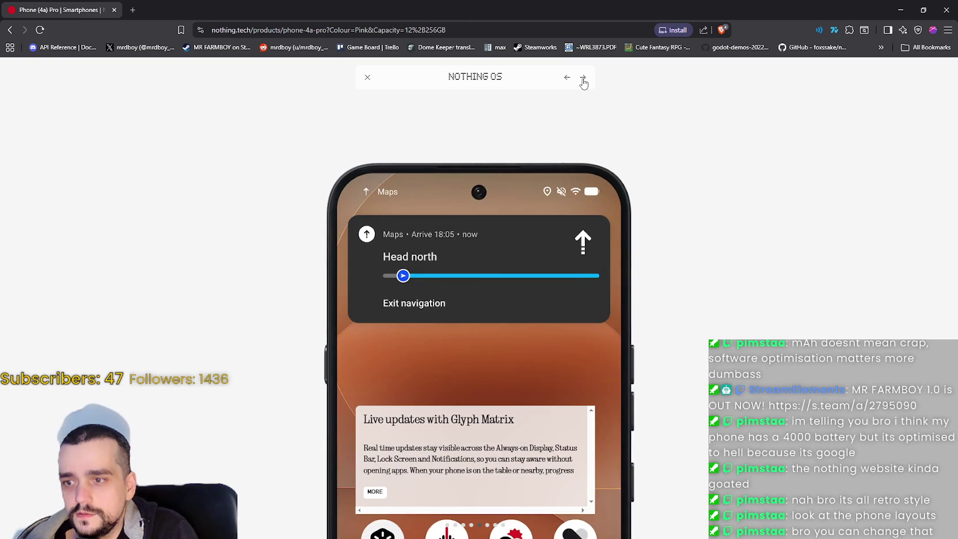
pyautogui.click(583, 80)
pyautogui.click(583, 80)
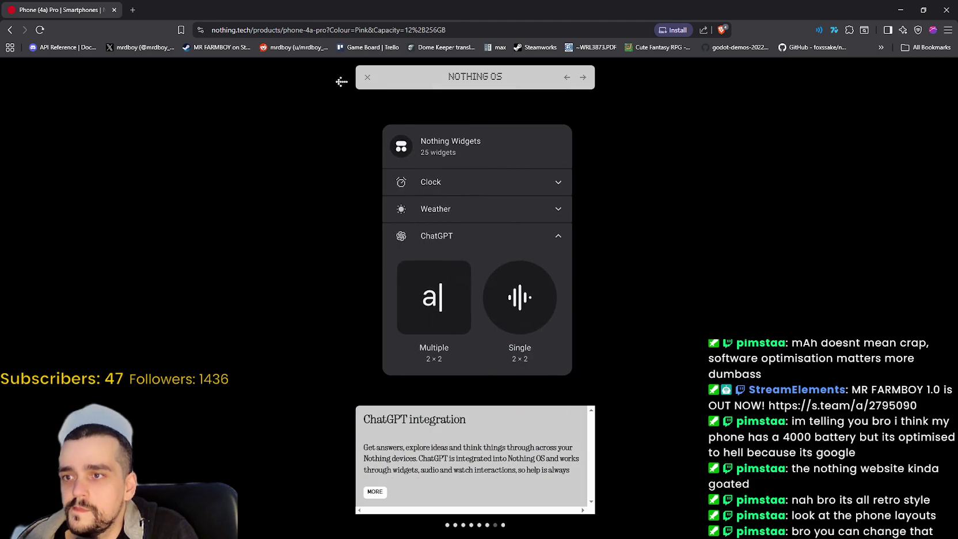
# Close Nothing OS and browse the Performance details through to 'Built for AI'.
pyautogui.click(366, 79)
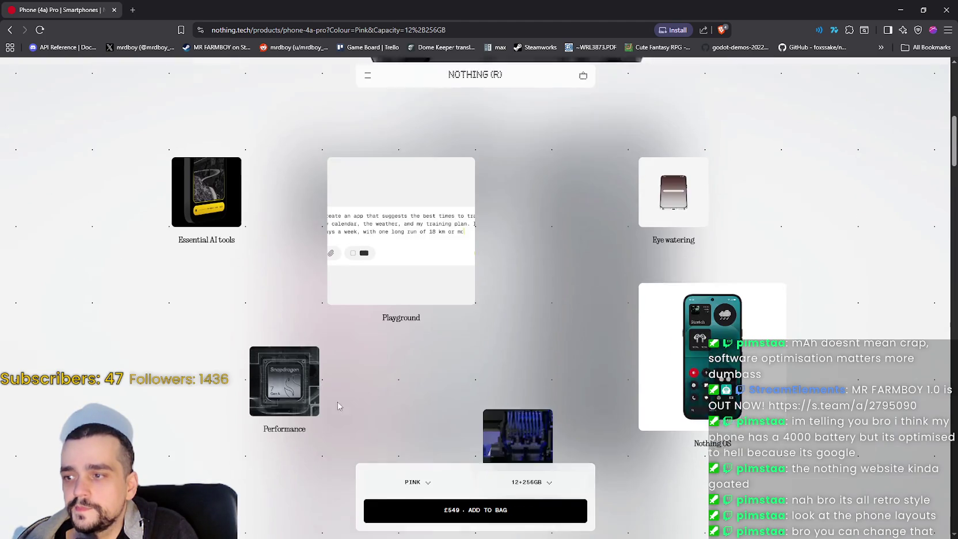
pyautogui.click(288, 374)
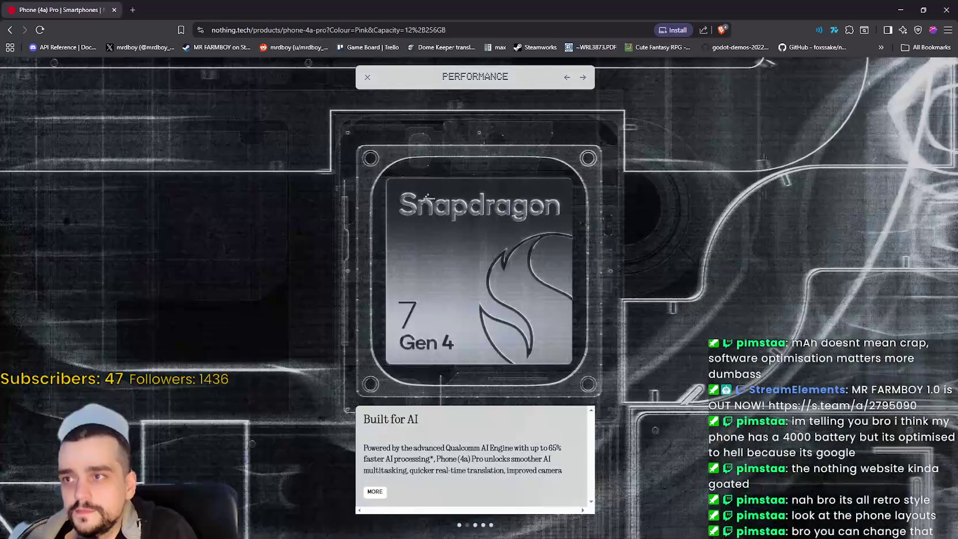
pyautogui.click(368, 79)
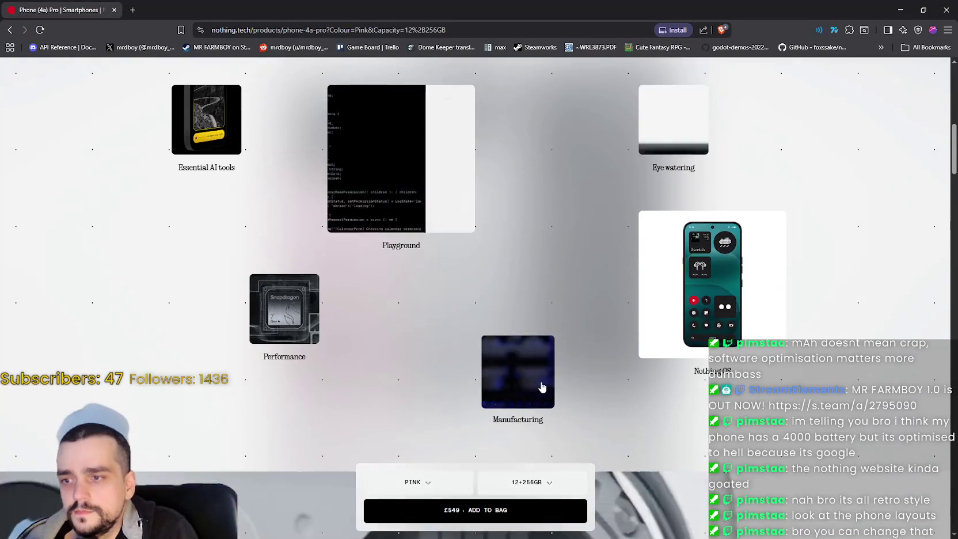
# View the Essential AI Tools feature card and close it.
pyautogui.scroll(-3, 546, 354)
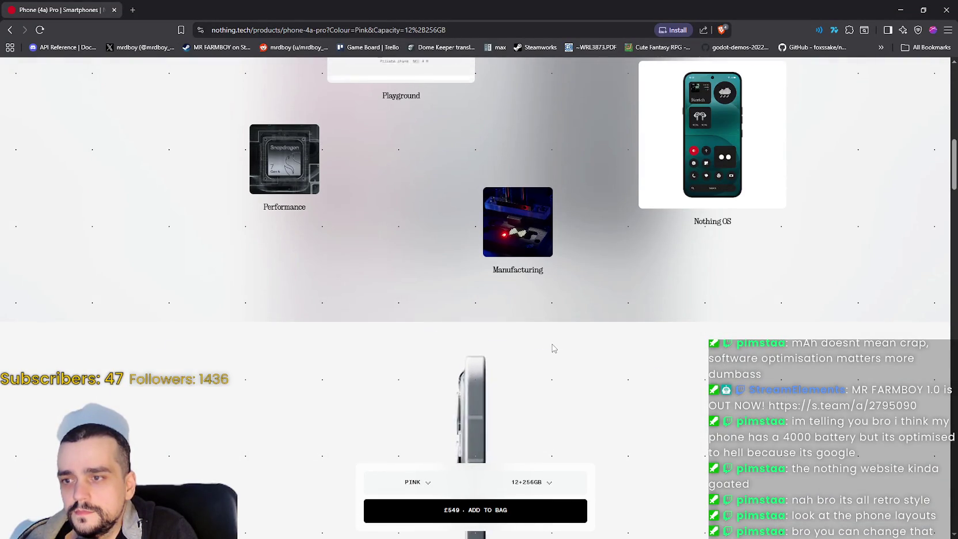
pyautogui.scroll(2, 551, 348)
pyautogui.click(643, 216)
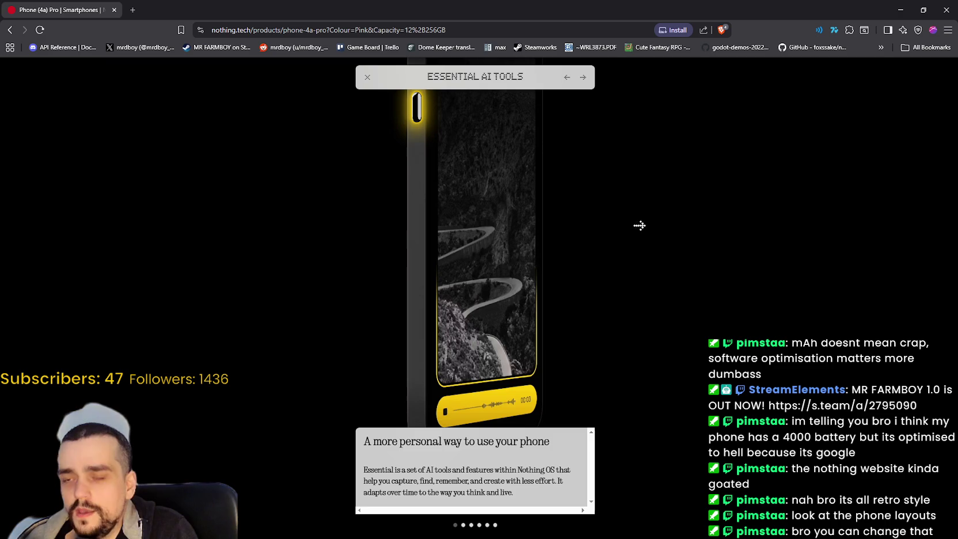
pyautogui.click(367, 76)
# Scroll down to the Phone (4a) Pro purchase card, showing Black, 12+256GB at £549.
pyautogui.scroll(-10, 699, 359)
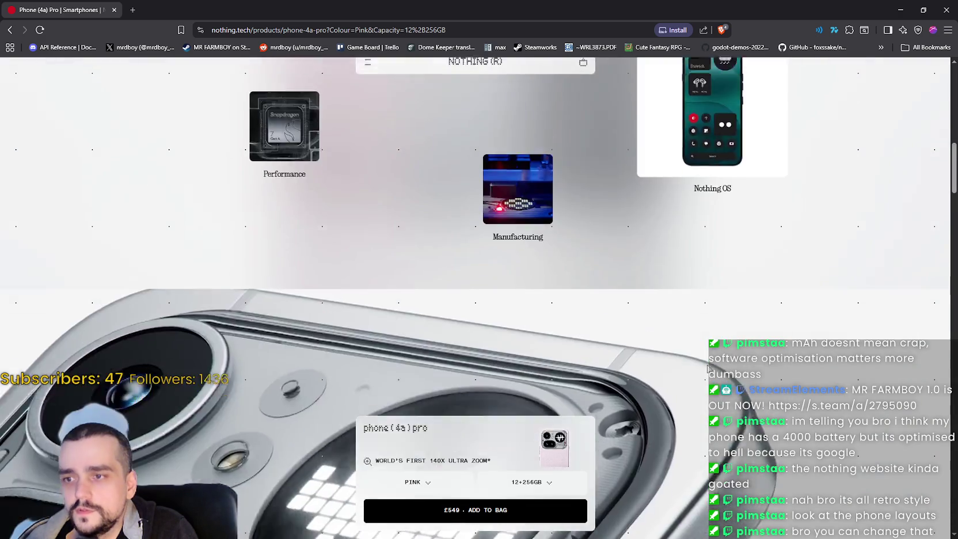
pyautogui.scroll(-10, 700, 359)
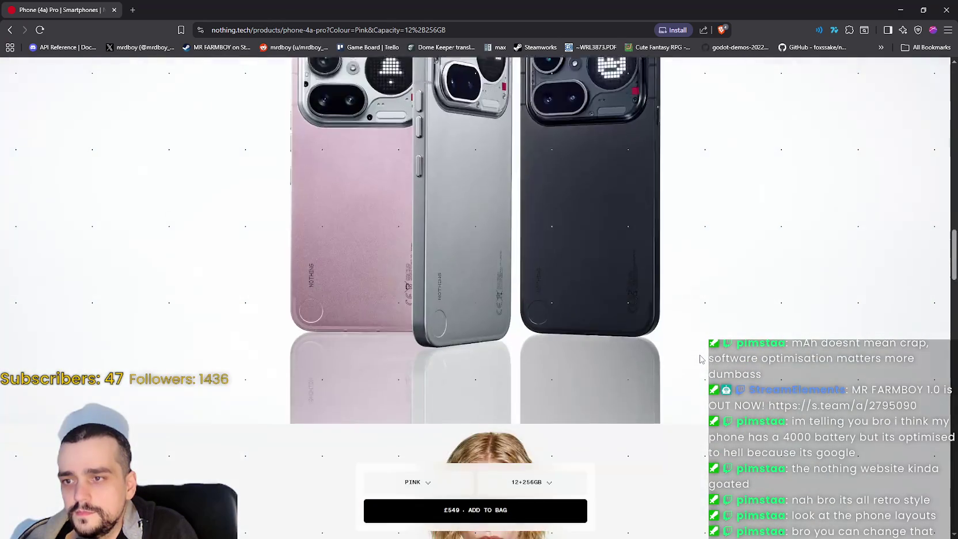
pyautogui.scroll(-10, 700, 356)
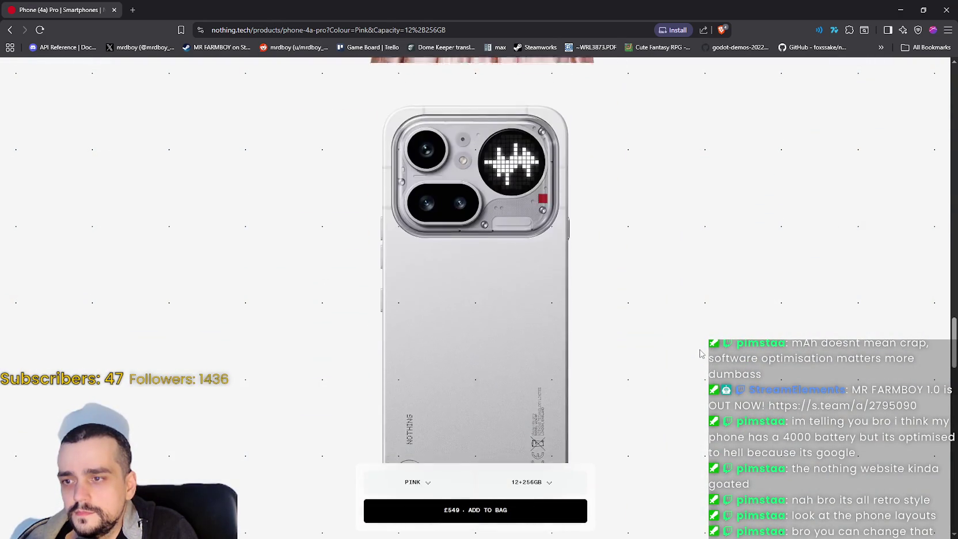
pyautogui.scroll(-8, 699, 351)
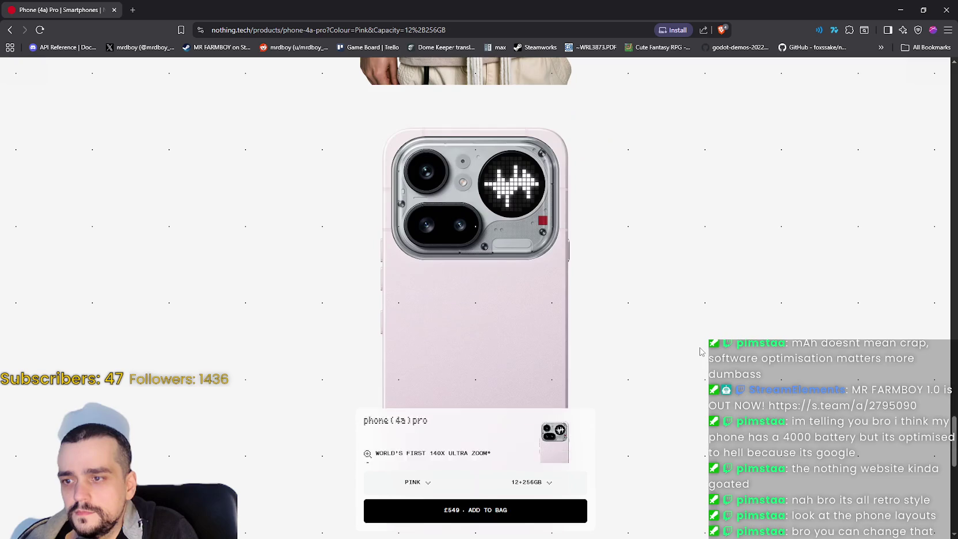
pyautogui.scroll(-3, 700, 351)
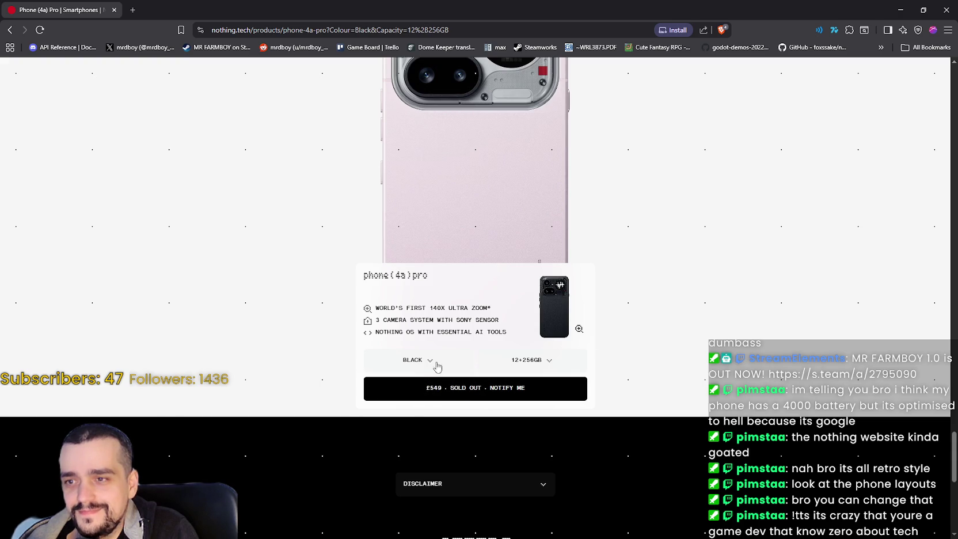
# Try Silver and Black colours and the 8+128GB storage option for the Phone (4a) Pro.
pyautogui.click(434, 376)
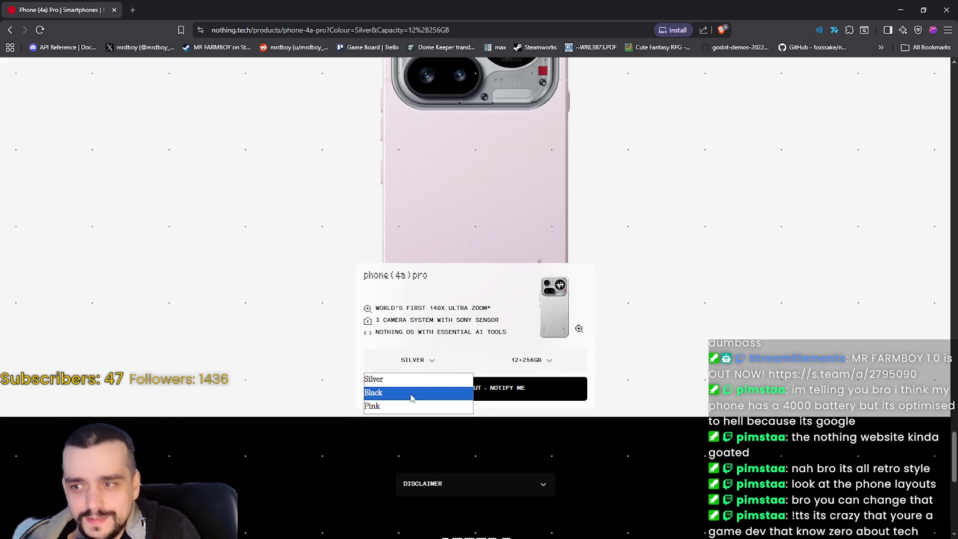
pyautogui.click(410, 397)
pyautogui.click(528, 361)
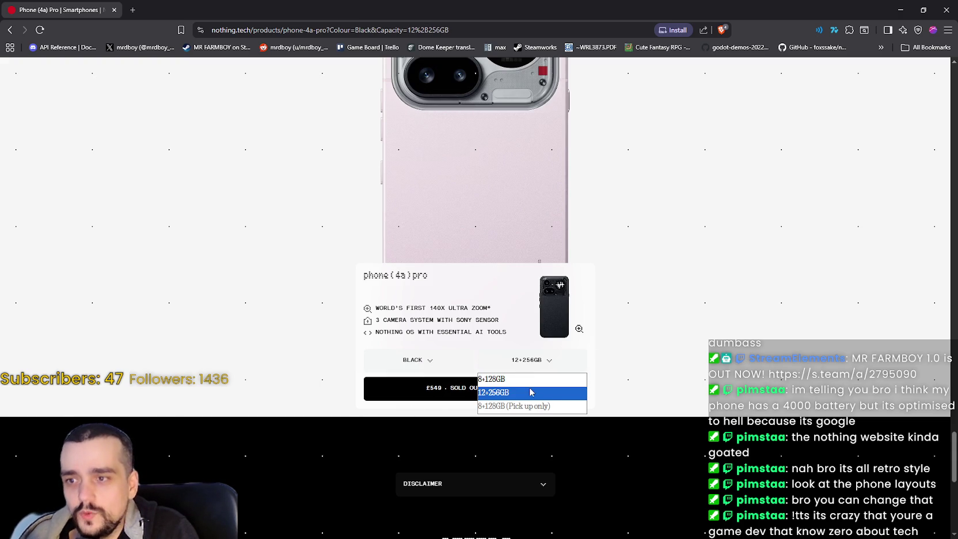
pyautogui.click(528, 378)
pyautogui.click(535, 361)
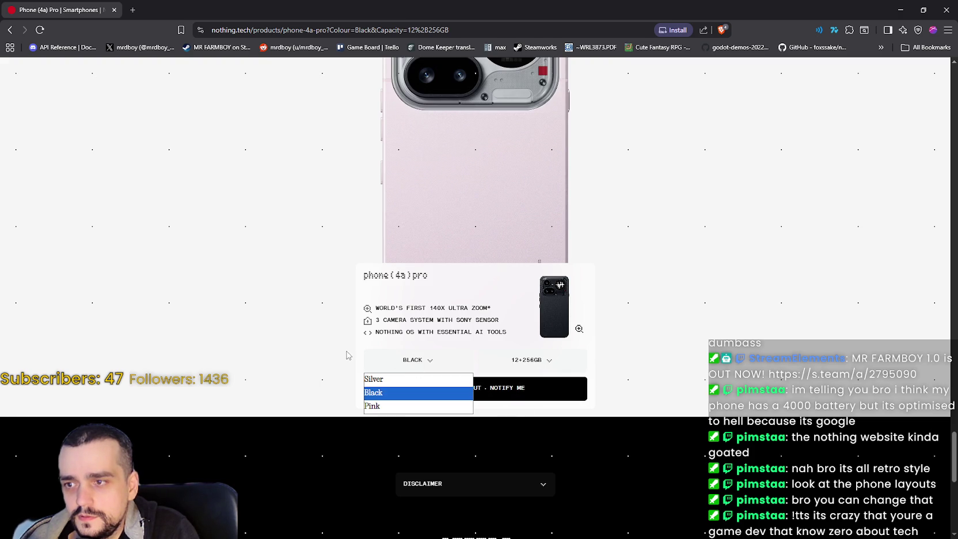
# Return to the top of the page and bring up the nothing.tech site menu.
pyautogui.scroll(-3, 691, 436)
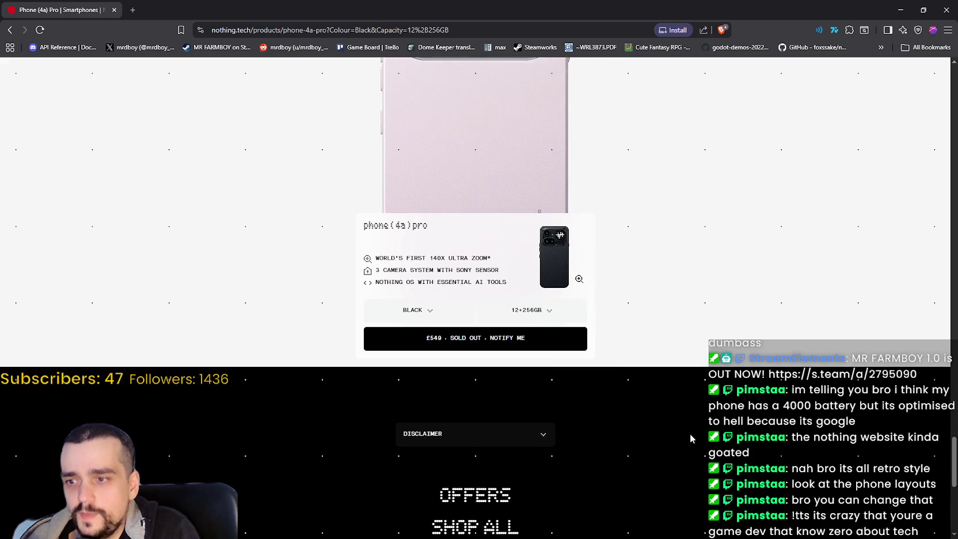
pyautogui.scroll(-5, 687, 405)
pyautogui.scroll(5, 687, 406)
pyautogui.scroll(-5, 686, 407)
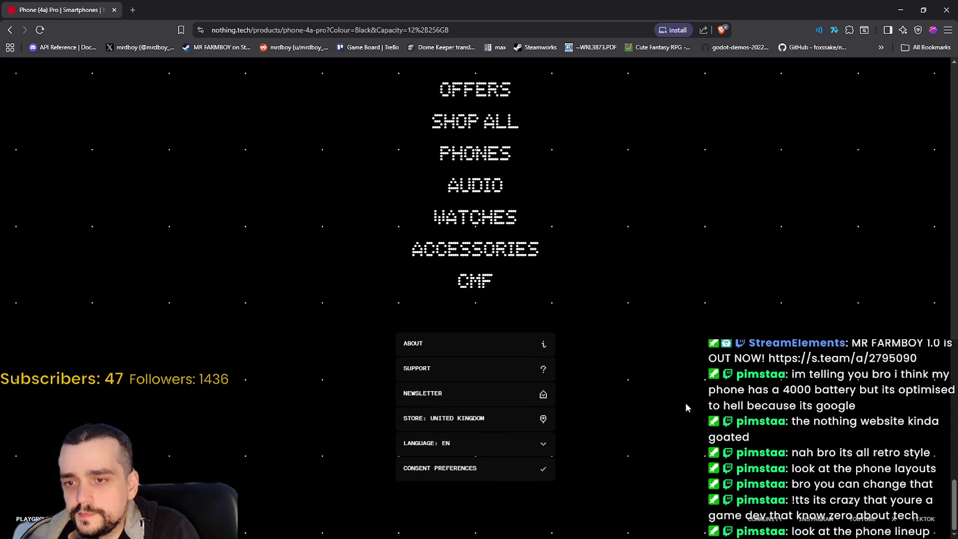
pyautogui.scroll(3, 686, 407)
pyautogui.scroll(8, 685, 407)
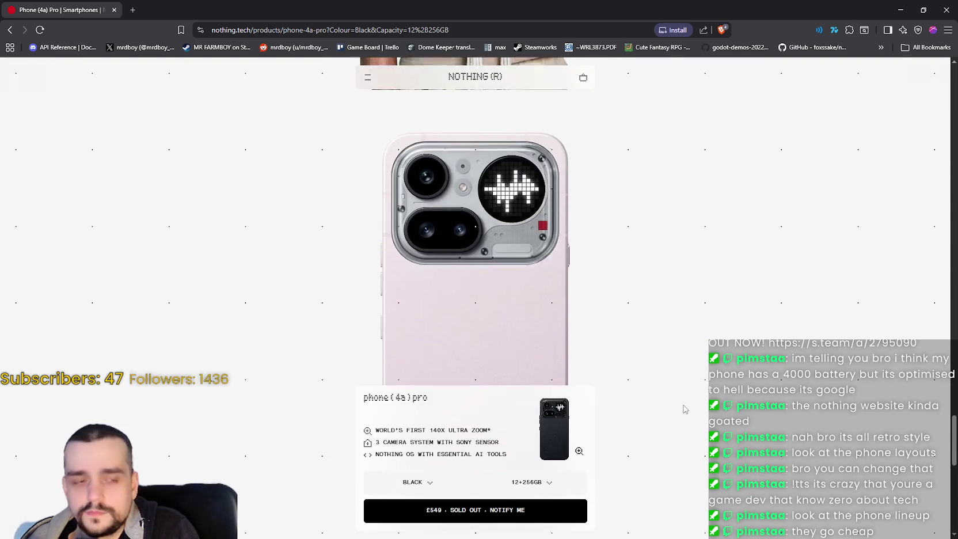
pyautogui.scroll(3, 684, 407)
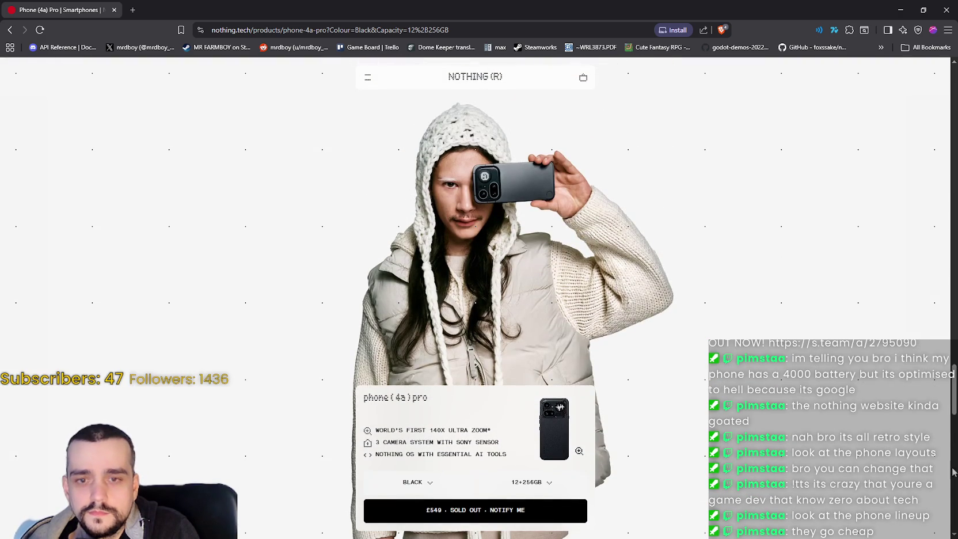
pyautogui.moveTo(953, 395); pyautogui.dragTo(949, 92)
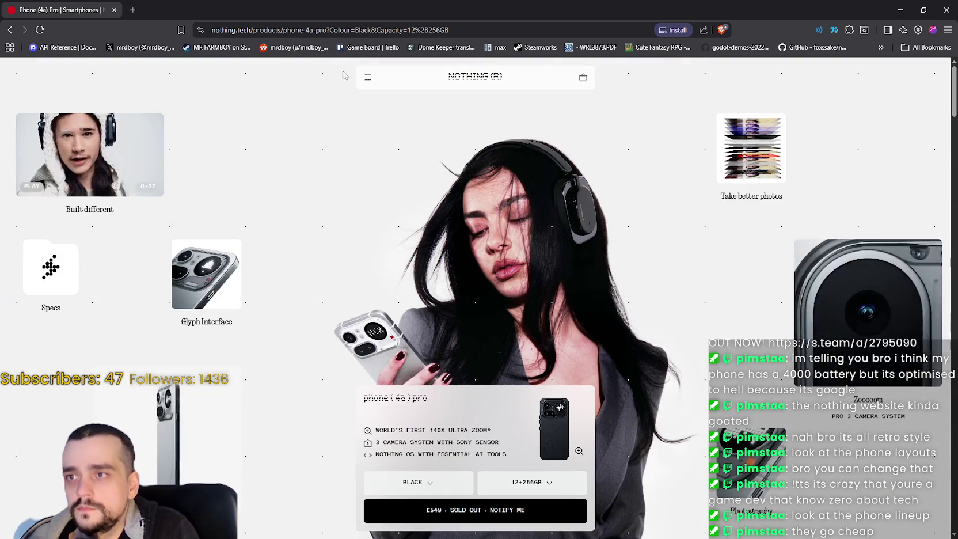
pyautogui.click(371, 80)
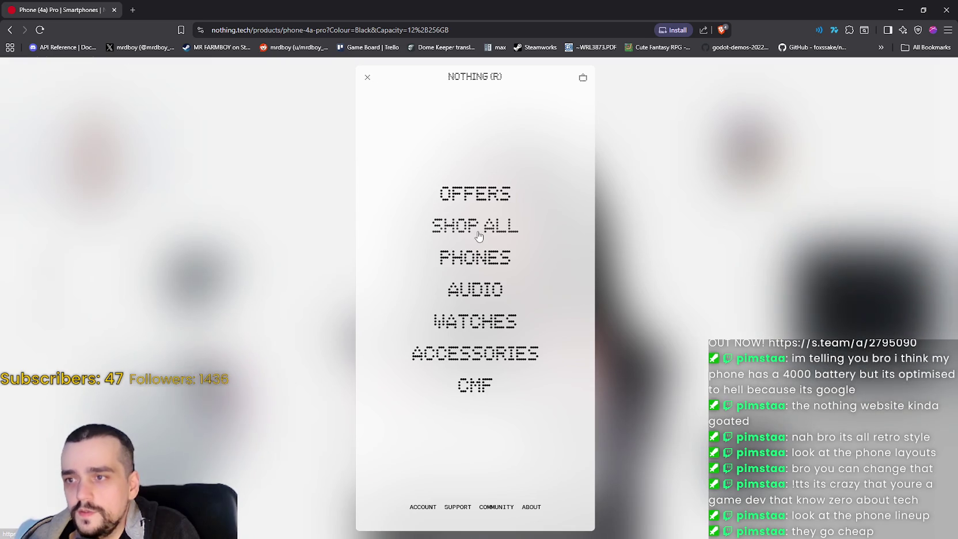
# Open the Phones collection and browse to the Phone (4a) Pro and Phone (3) listings.
pyautogui.click(475, 257)
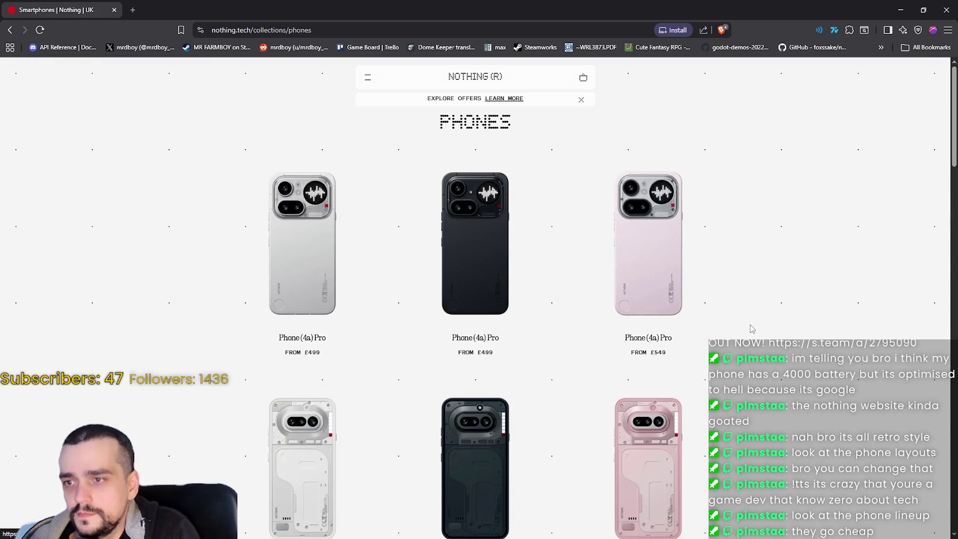
pyautogui.scroll(-1, 751, 328)
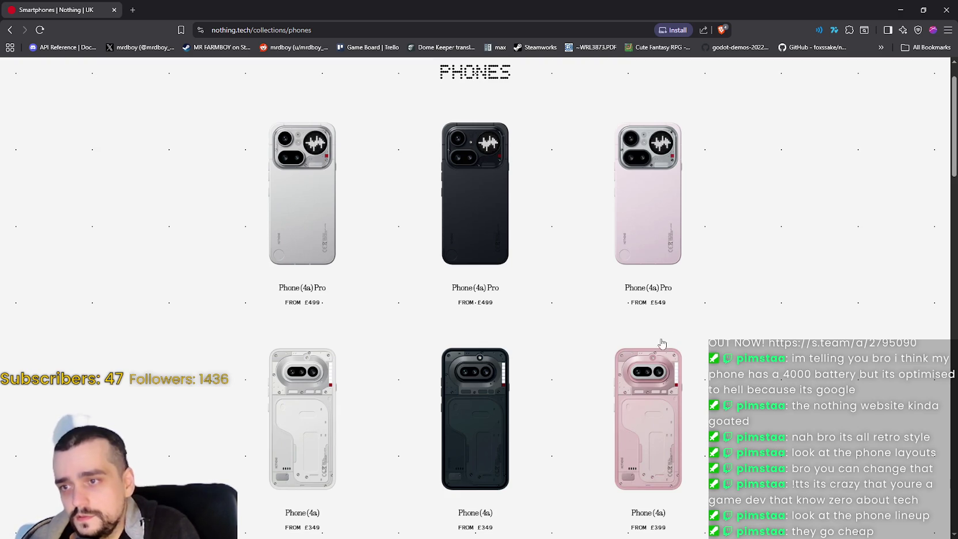
pyautogui.scroll(-2, 684, 369)
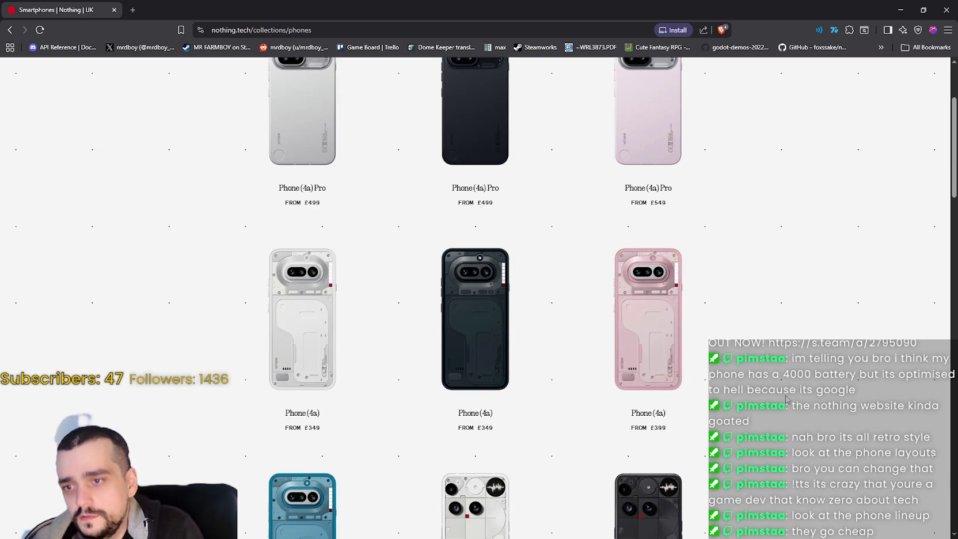
pyautogui.scroll(-2, 788, 395)
pyautogui.scroll(3, 788, 395)
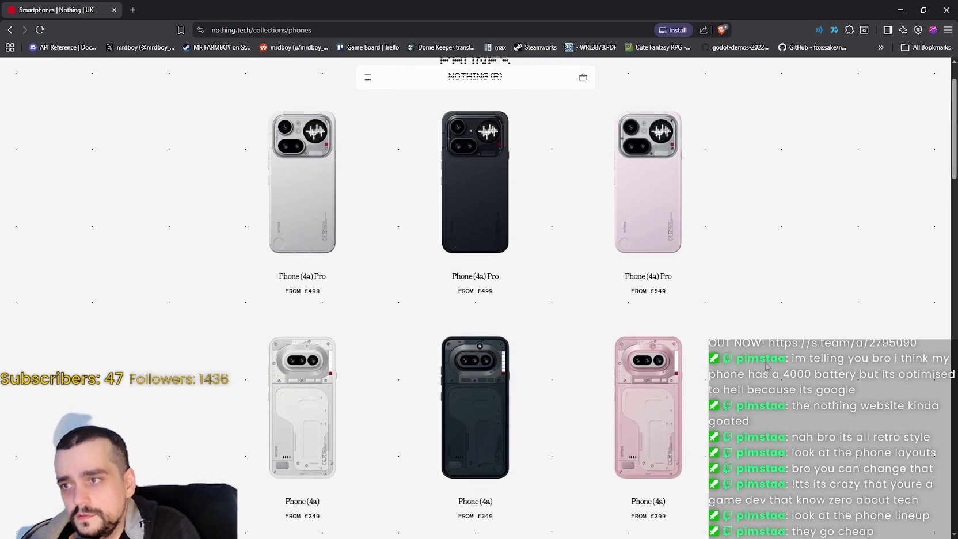
pyautogui.scroll(-3, 689, 244)
pyautogui.scroll(-7, 689, 245)
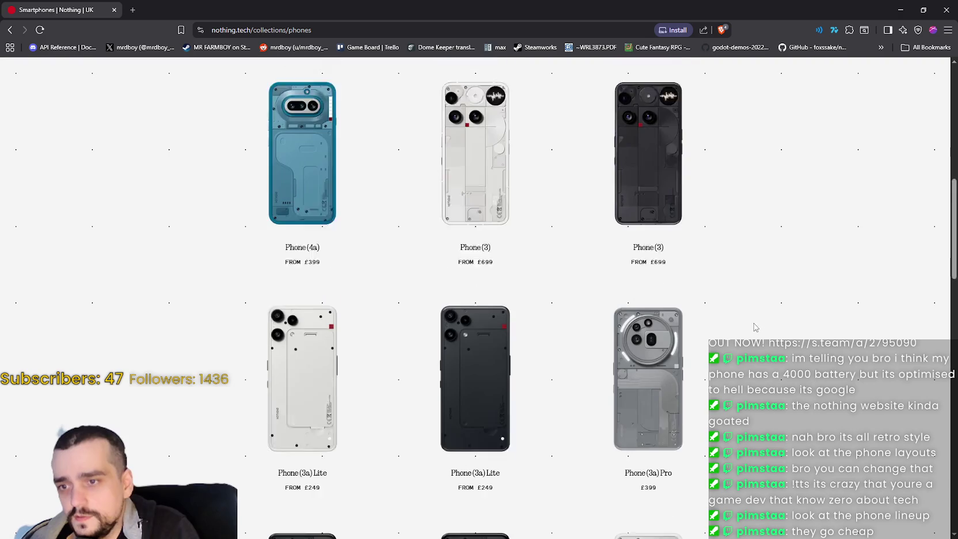
pyautogui.scroll(6, 718, 304)
pyautogui.scroll(-4, 718, 304)
pyautogui.scroll(3, 718, 304)
pyautogui.scroll(5, 718, 304)
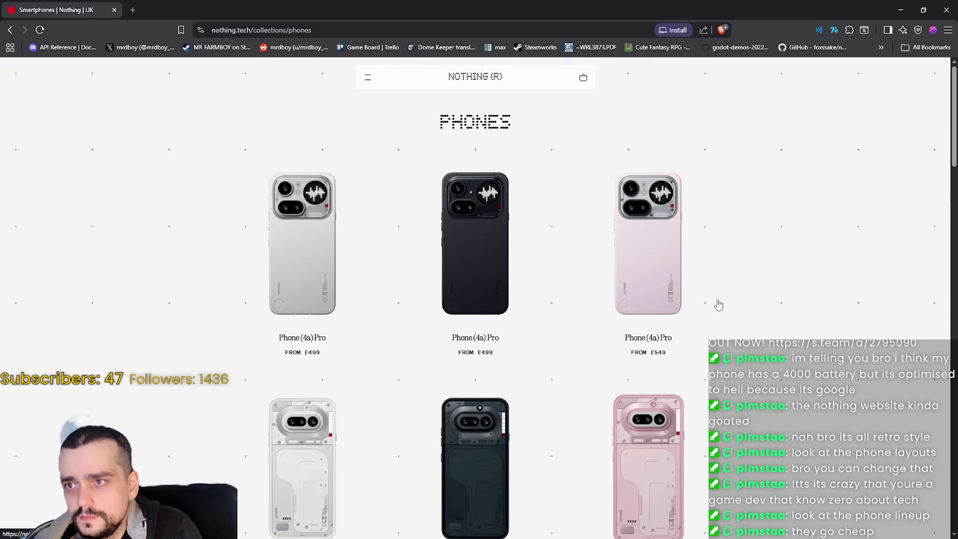
pyautogui.scroll(-5, 716, 303)
pyautogui.scroll(-2, 718, 303)
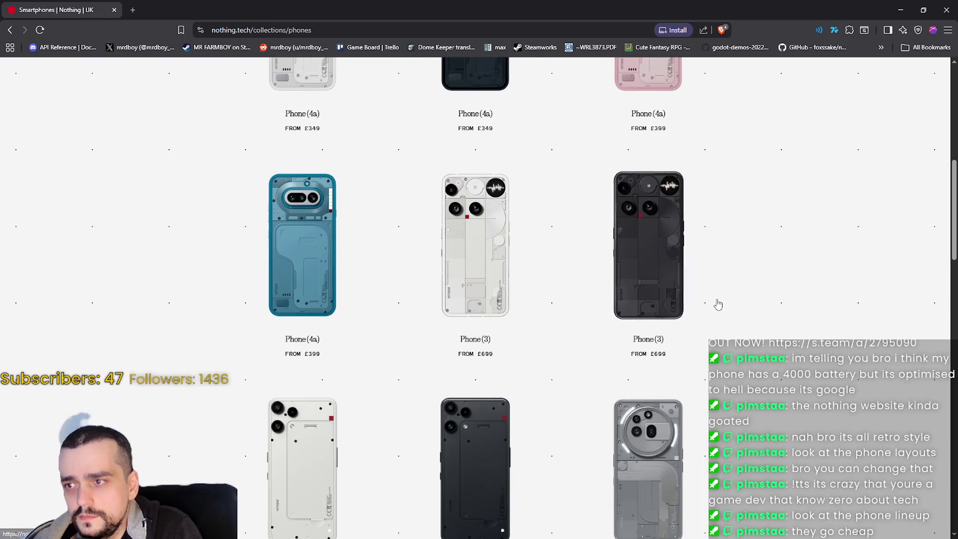
pyautogui.scroll(-4, 716, 303)
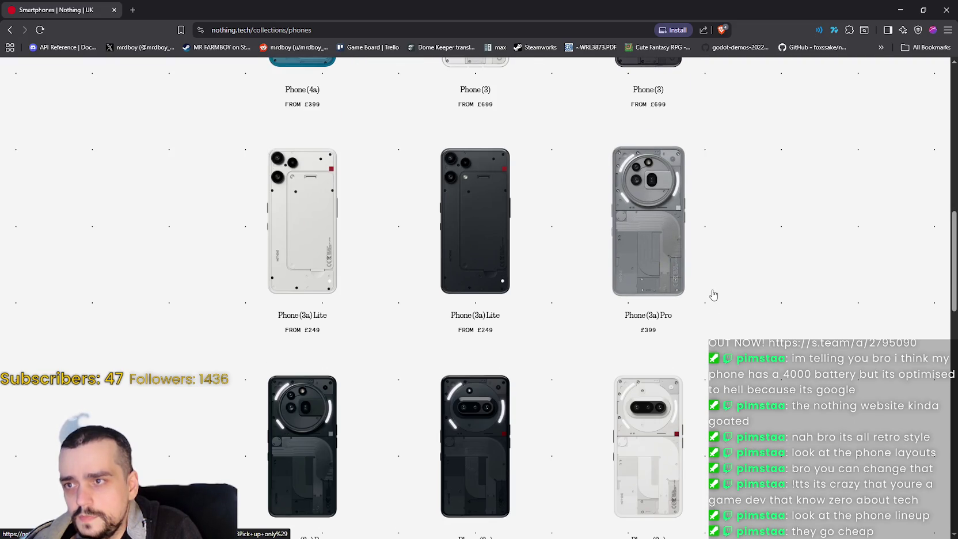
pyautogui.scroll(-5, 713, 295)
pyautogui.scroll(-4, 712, 294)
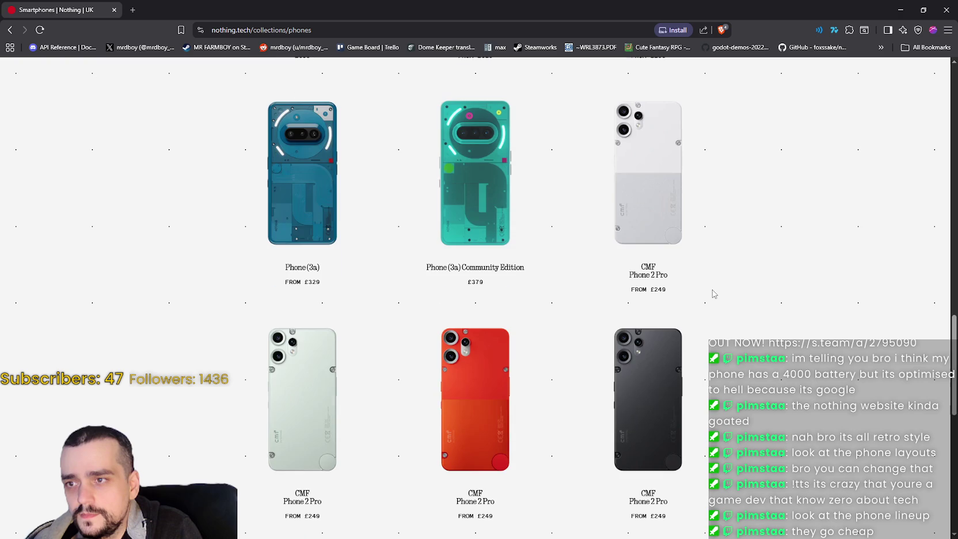
pyautogui.scroll(4, 708, 295)
pyautogui.scroll(-7, 708, 293)
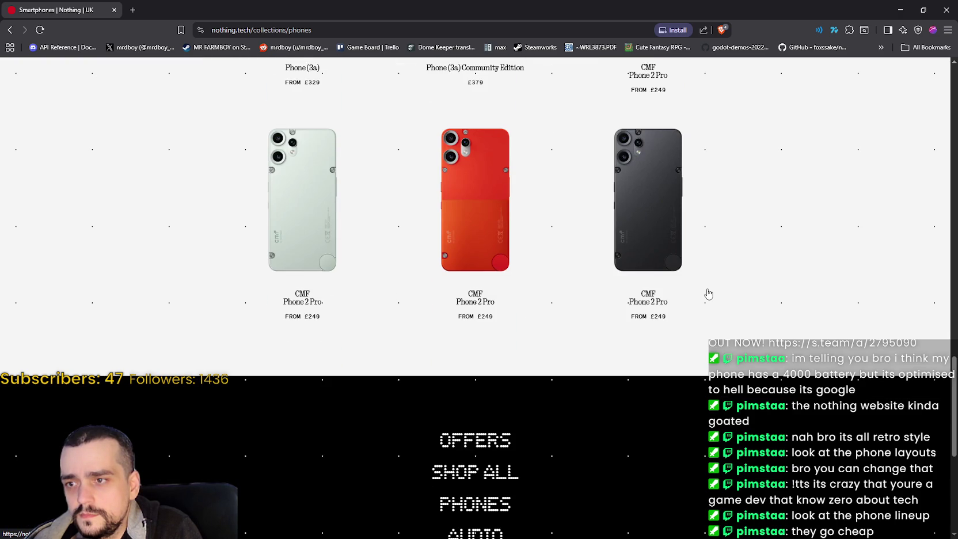
pyautogui.scroll(10, 708, 294)
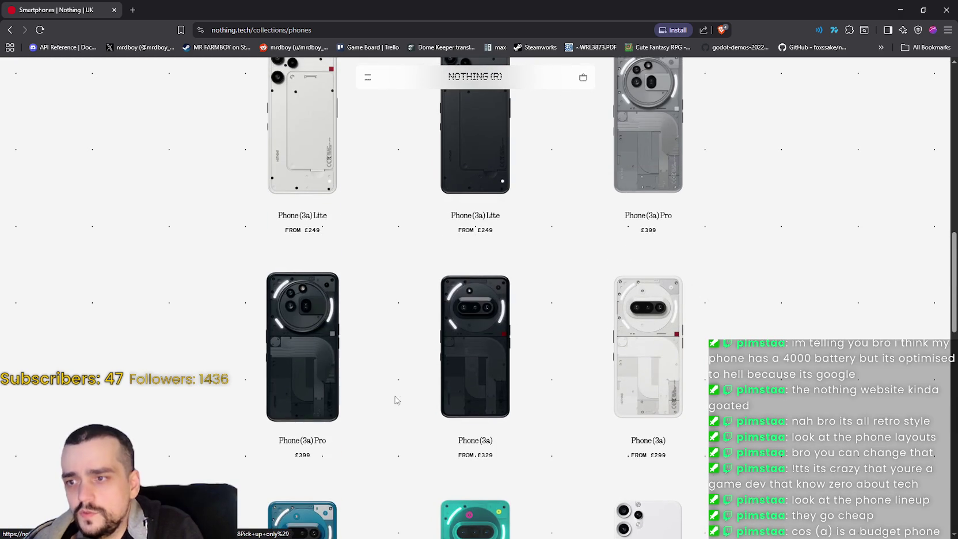
pyautogui.scroll(3, 385, 397)
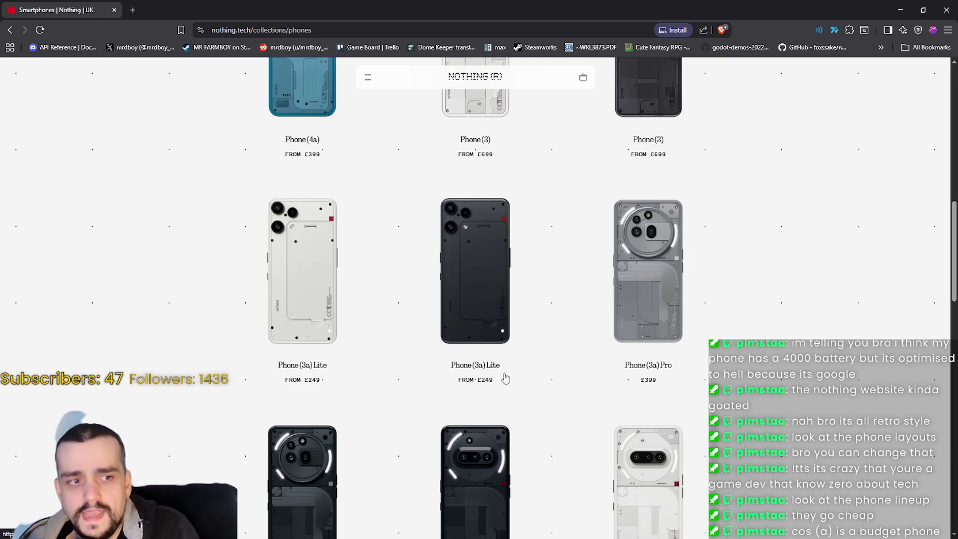
pyautogui.scroll(2, 526, 305)
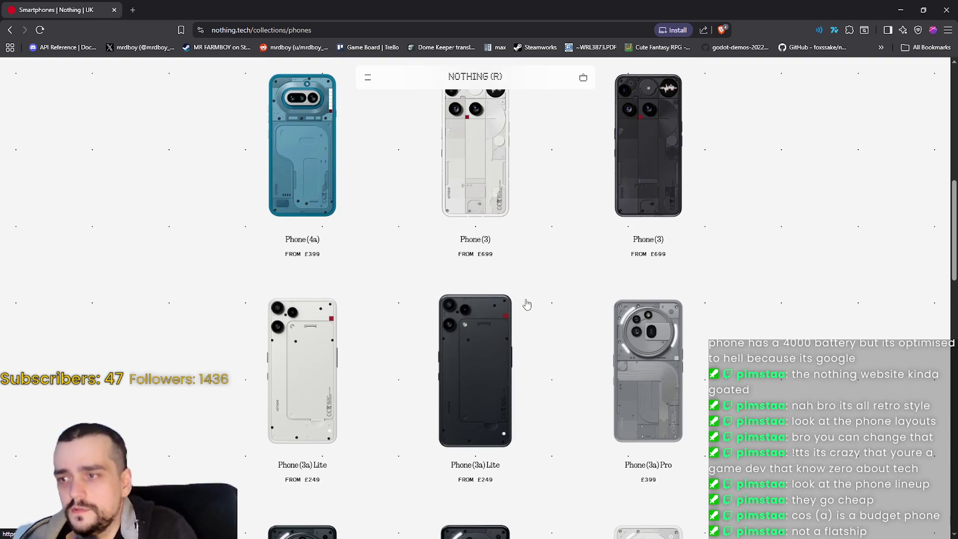
pyautogui.scroll(2, 527, 300)
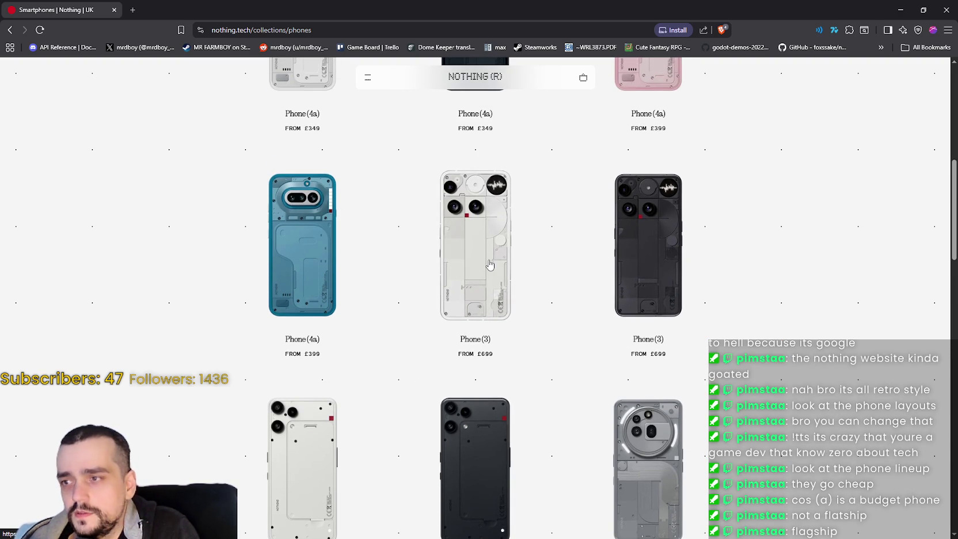
pyautogui.scroll(5, 446, 295)
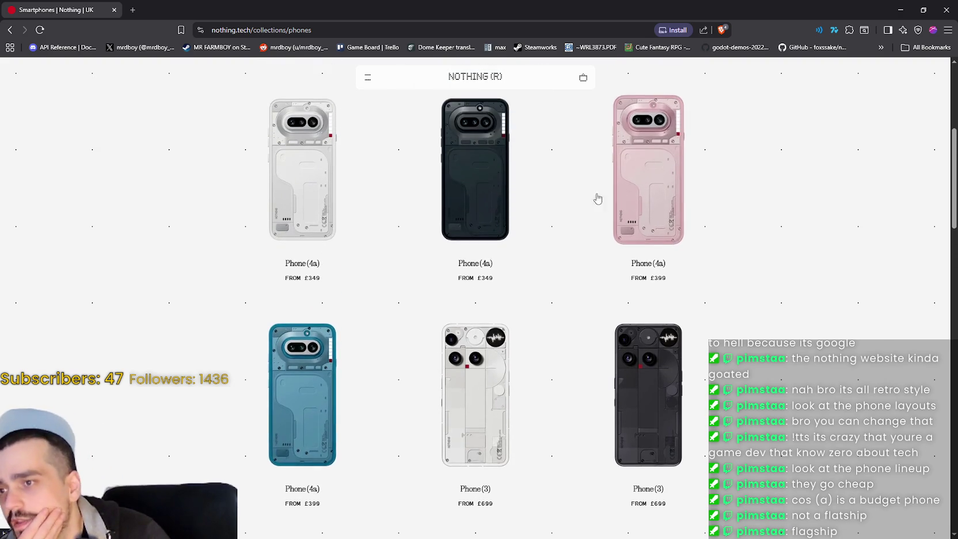
pyautogui.scroll(3, 473, 229)
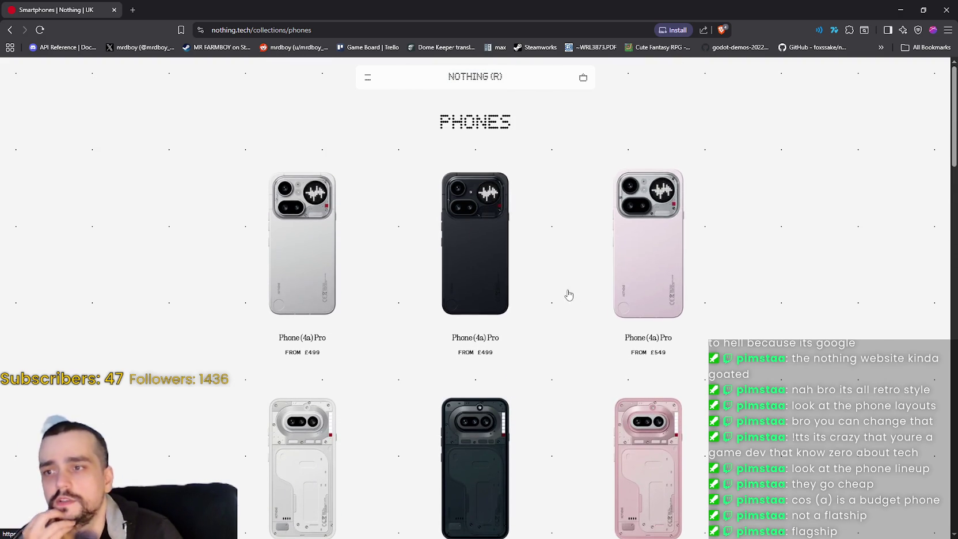
pyautogui.scroll(-5, 566, 290)
pyautogui.scroll(-2, 455, 332)
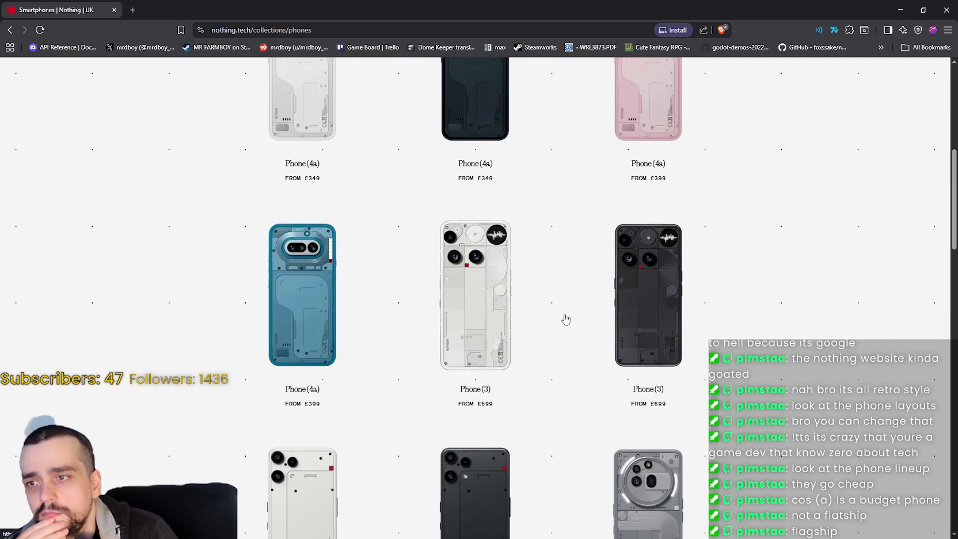
# Open the Phone (3) page and keep its Black 12+256GB option at £699.
pyautogui.click(651, 318)
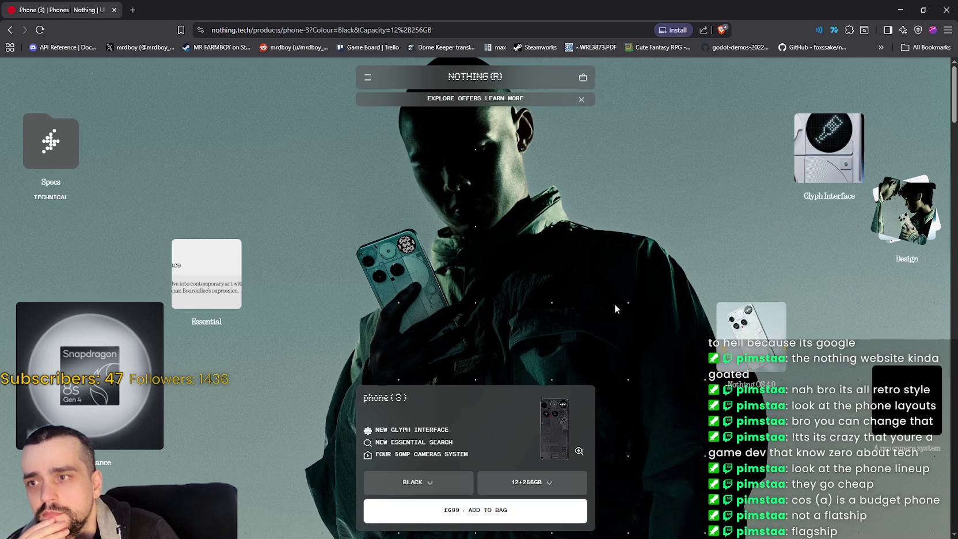
pyautogui.scroll(-4, 654, 359)
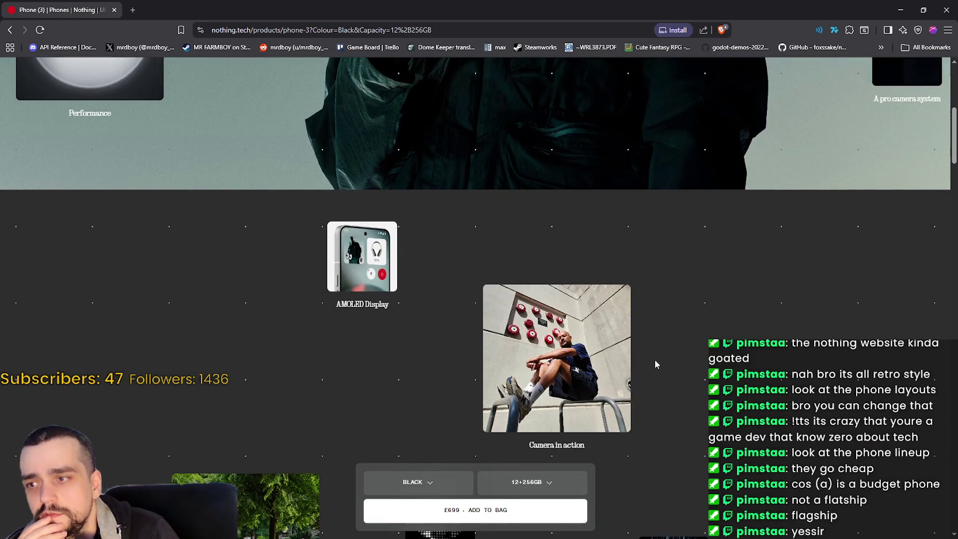
pyautogui.scroll(-3, 649, 358)
pyautogui.scroll(-5, 646, 353)
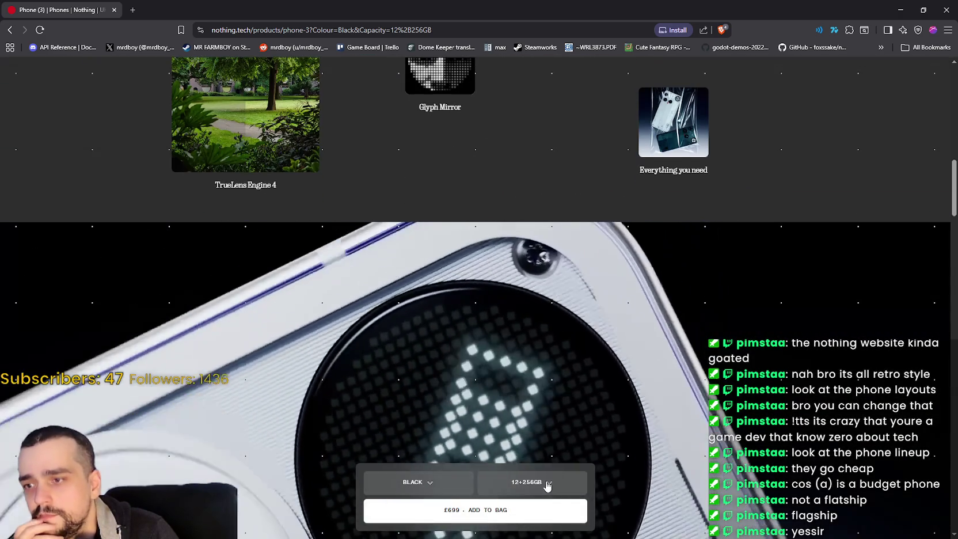
pyautogui.click(547, 483)
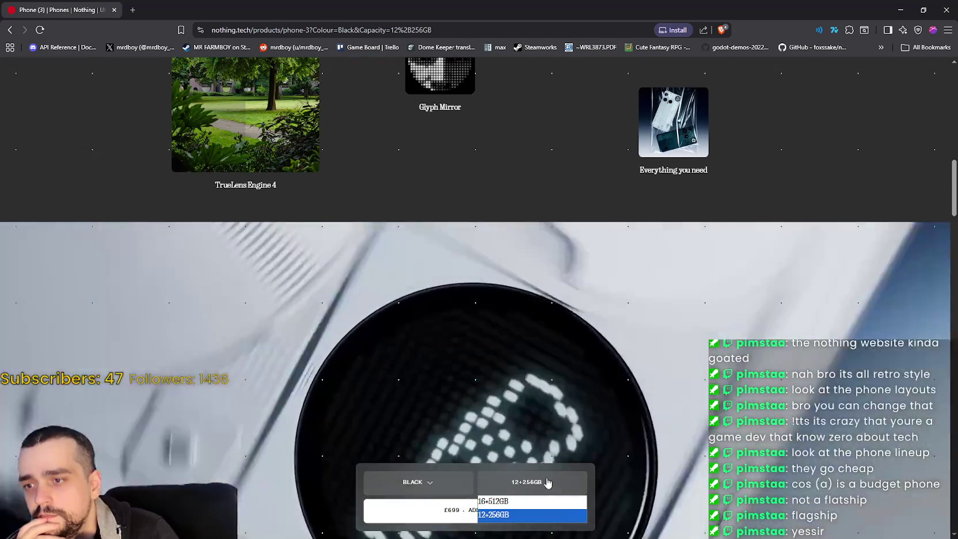
pyautogui.click(515, 516)
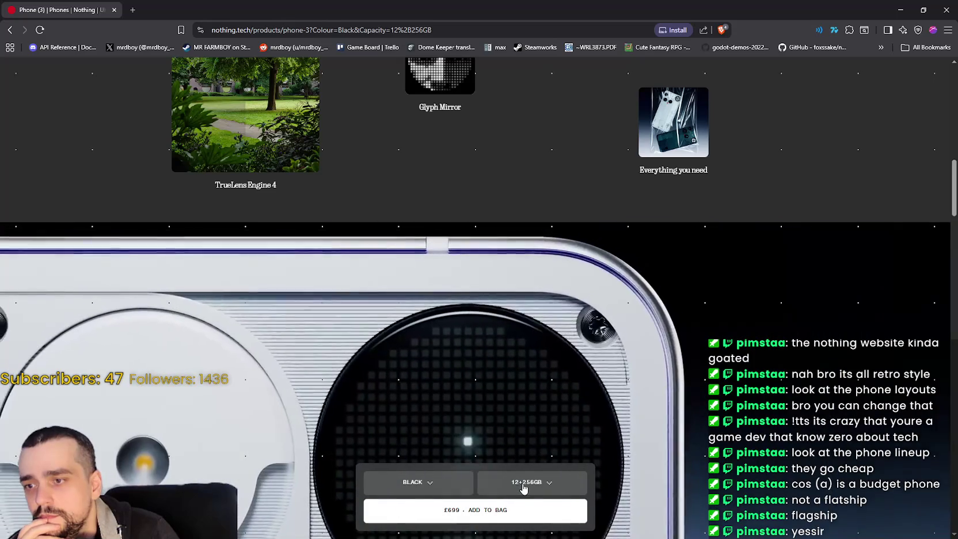
pyautogui.click(527, 484)
# Scroll through the Phone (3) feature sections.
pyautogui.scroll(-10, 655, 359)
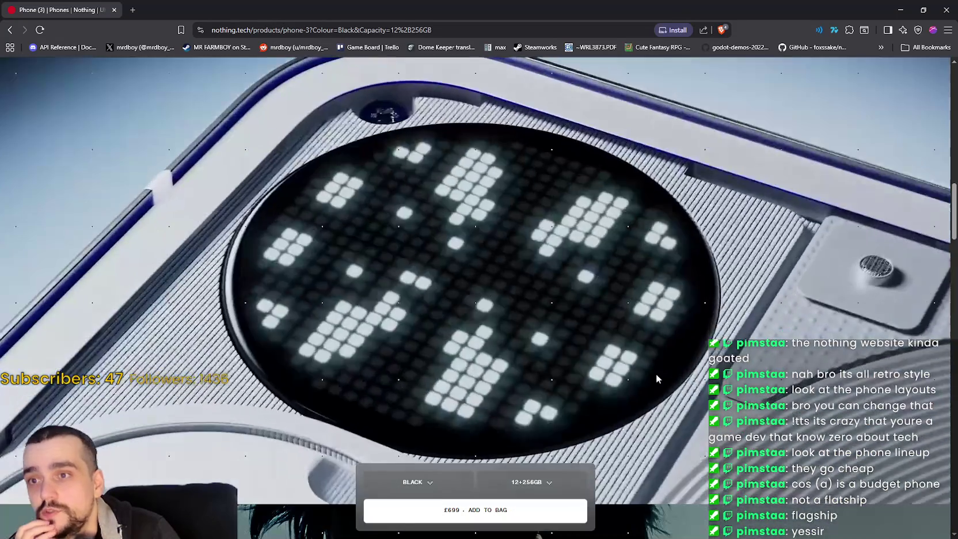
pyautogui.scroll(-3, 647, 362)
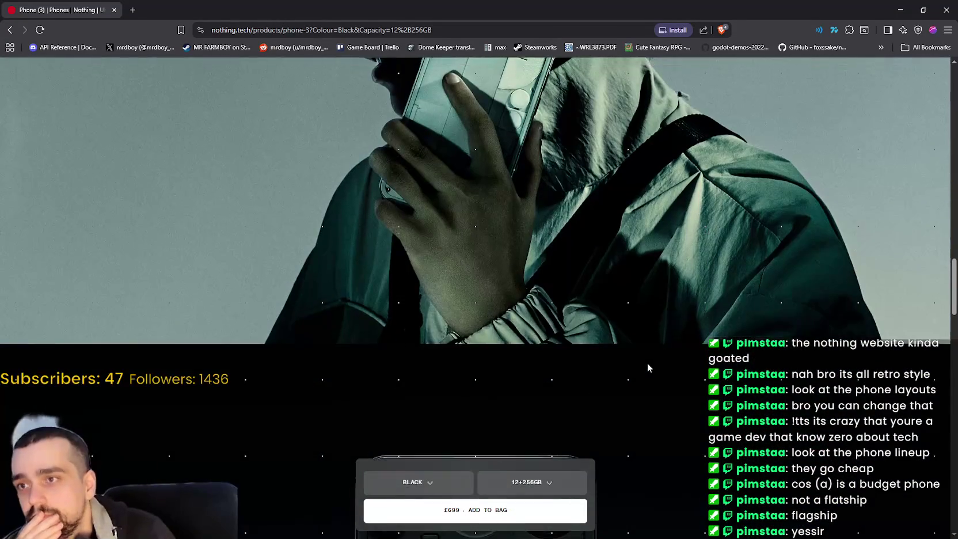
pyautogui.scroll(-3, 646, 361)
pyautogui.scroll(-10, 645, 360)
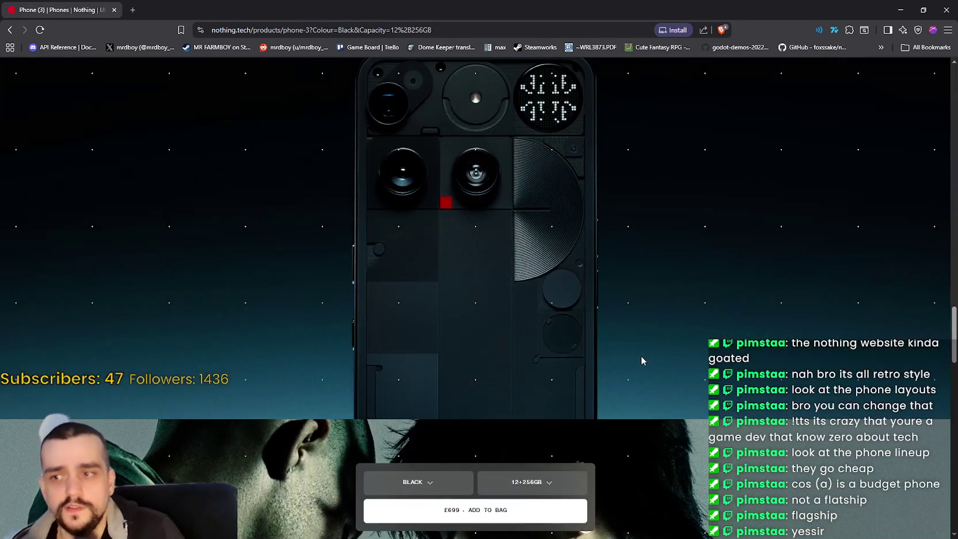
pyautogui.scroll(-5, 601, 315)
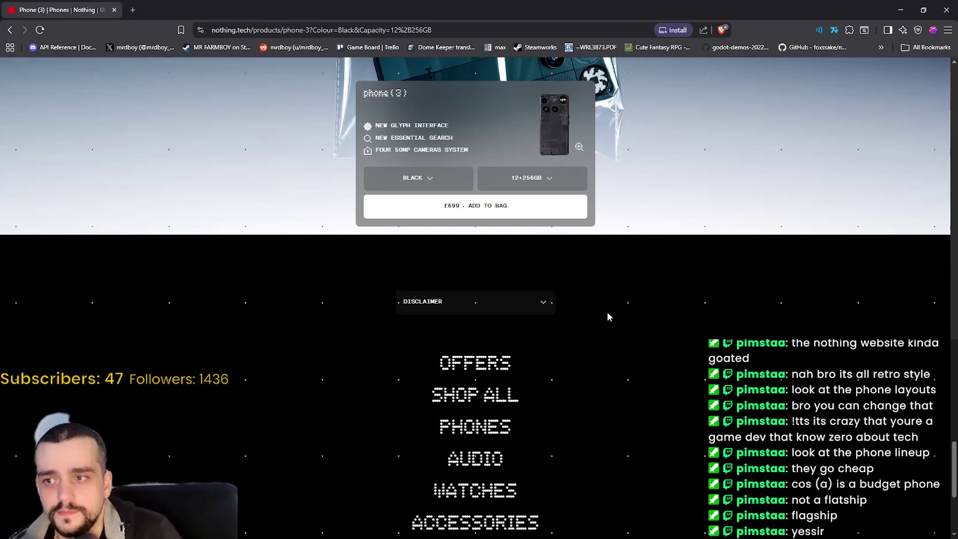
pyautogui.scroll(-4, 606, 317)
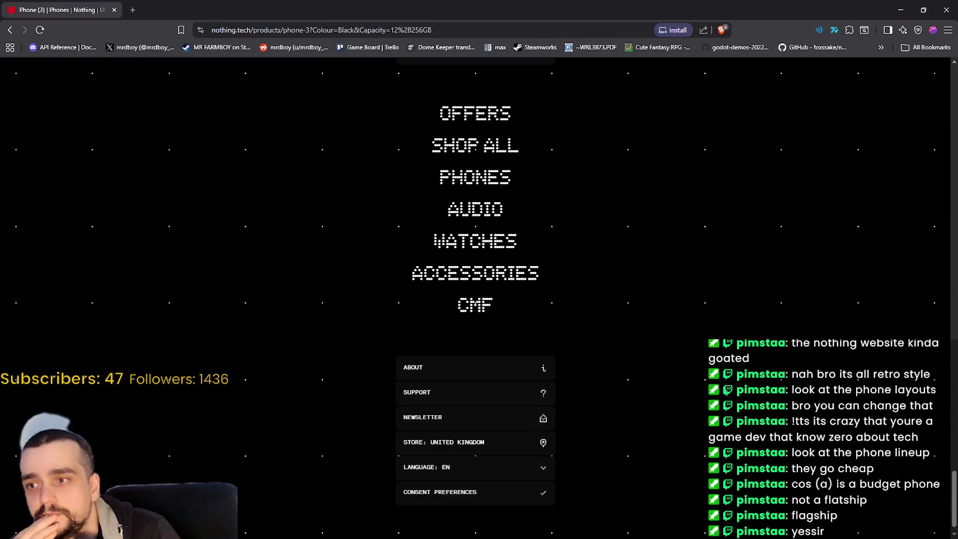
pyautogui.scroll(7, 701, 373)
pyautogui.scroll(10, 729, 382)
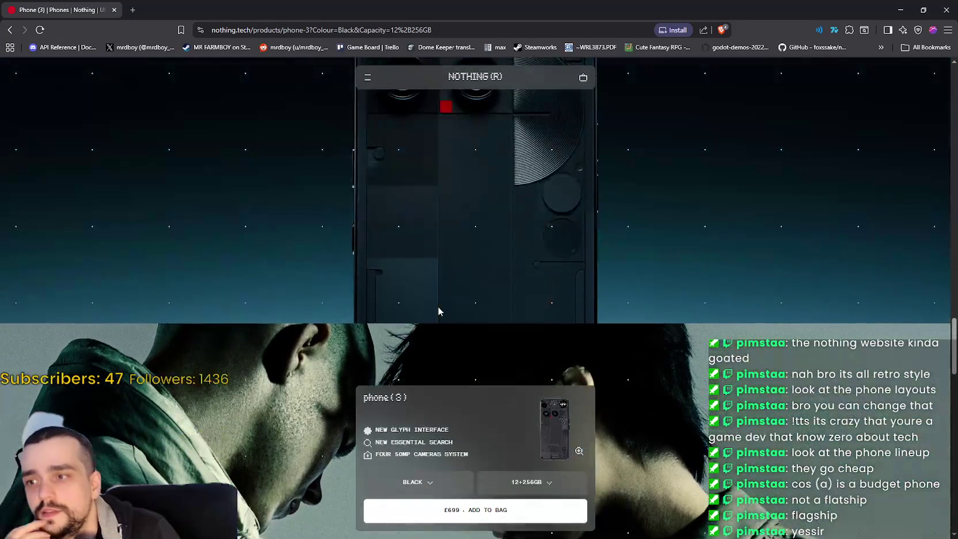
pyautogui.scroll(5, 293, 112)
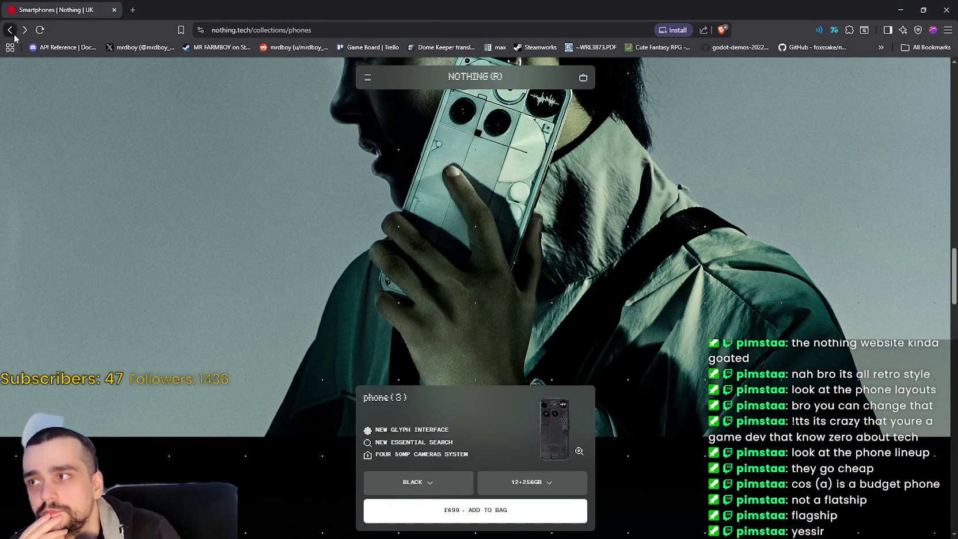
# Go back to the Phones collection and compare the models in the grid.
pyautogui.click(10, 31)
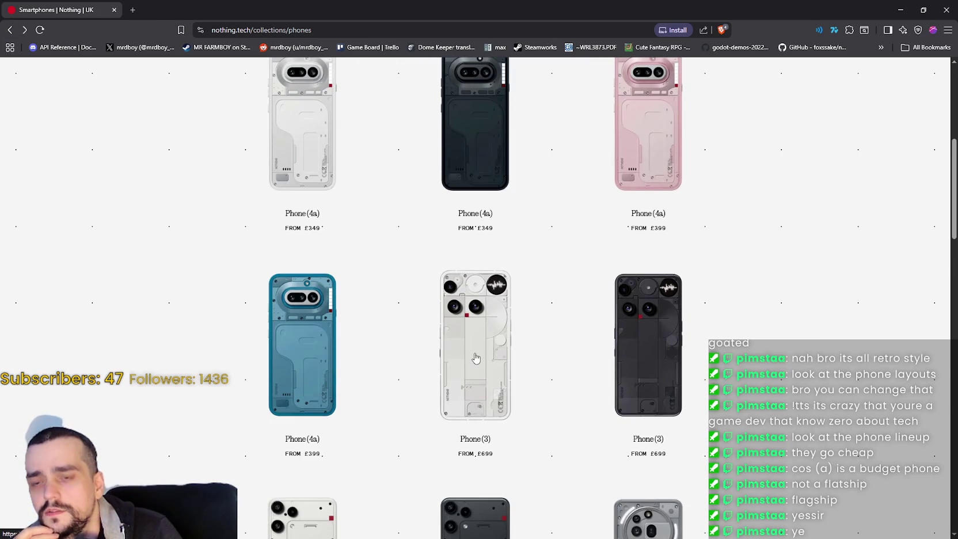
pyautogui.scroll(3, 365, 317)
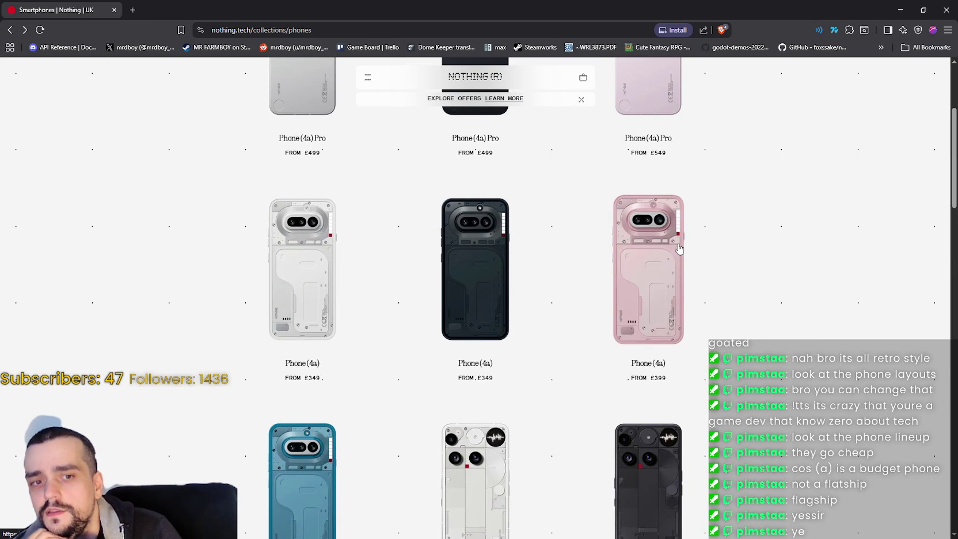
pyautogui.scroll(4, 558, 255)
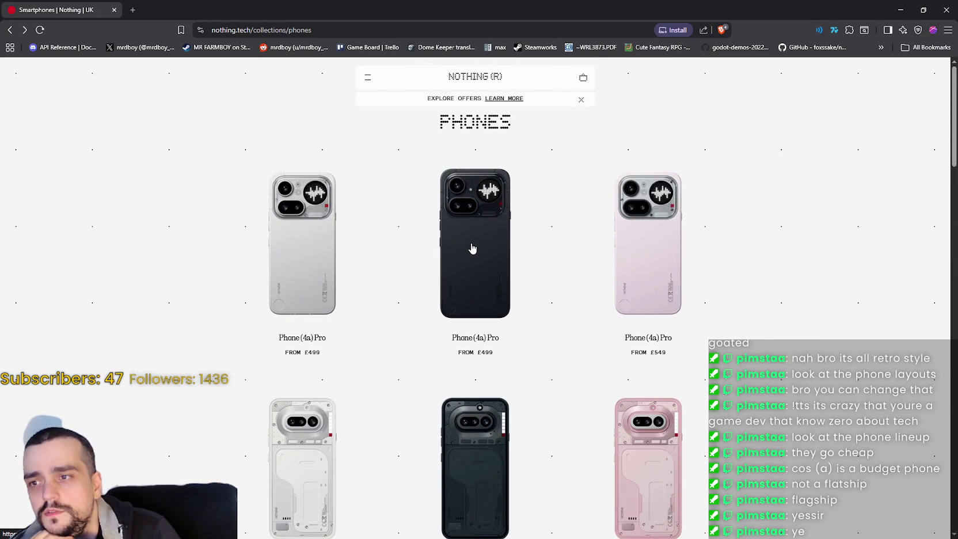
pyautogui.scroll(-7, 514, 242)
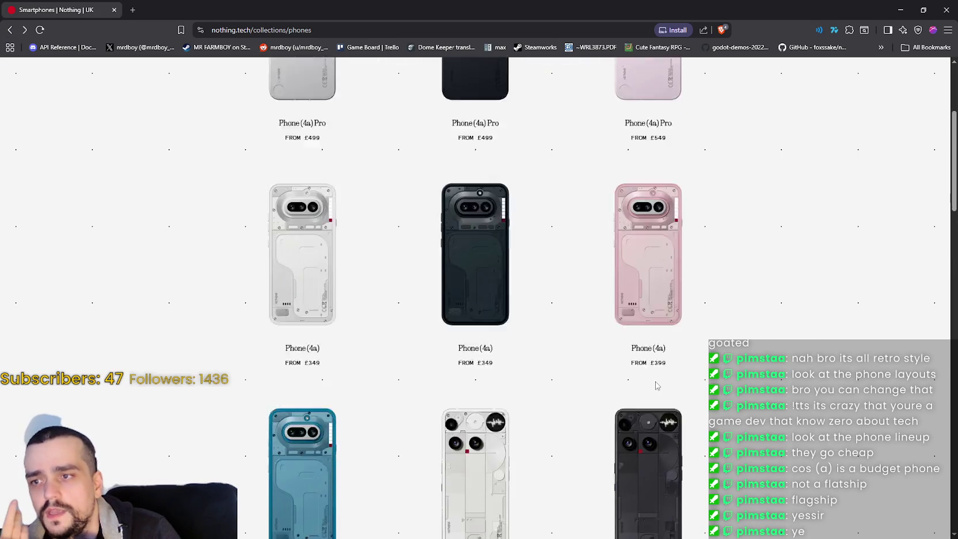
pyautogui.scroll(-3, 608, 373)
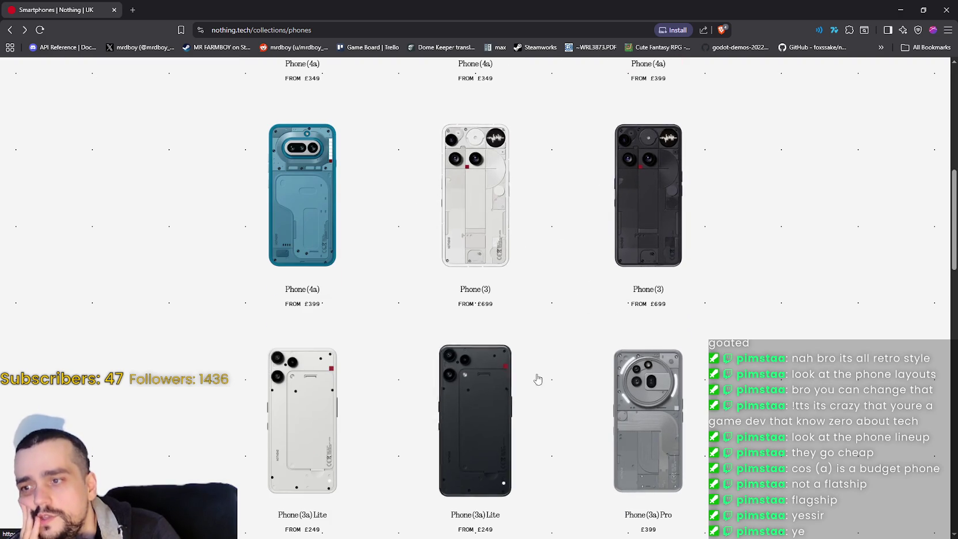
pyautogui.scroll(-7, 536, 378)
pyautogui.scroll(-4, 571, 375)
pyautogui.scroll(12, 619, 384)
pyautogui.scroll(6, 621, 384)
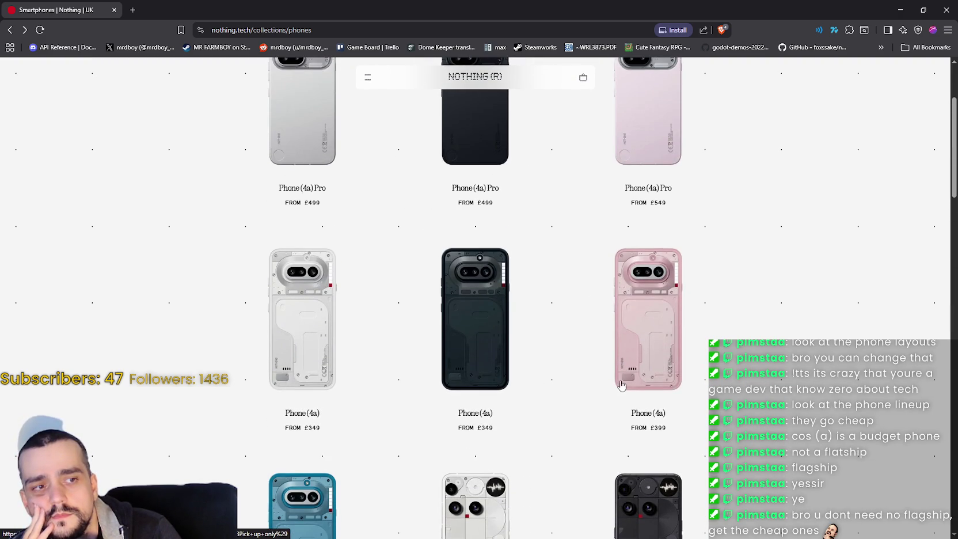
pyautogui.scroll(1, 621, 385)
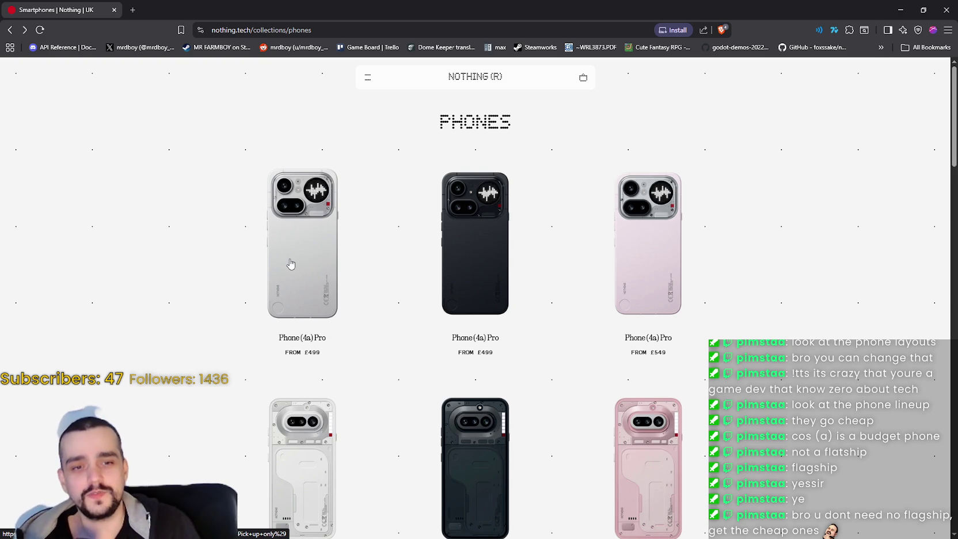
# Finish browsing the grid and minimize Brave to reveal the MR FARMBOY Localization sheet.
pyautogui.scroll(-6, 344, 398)
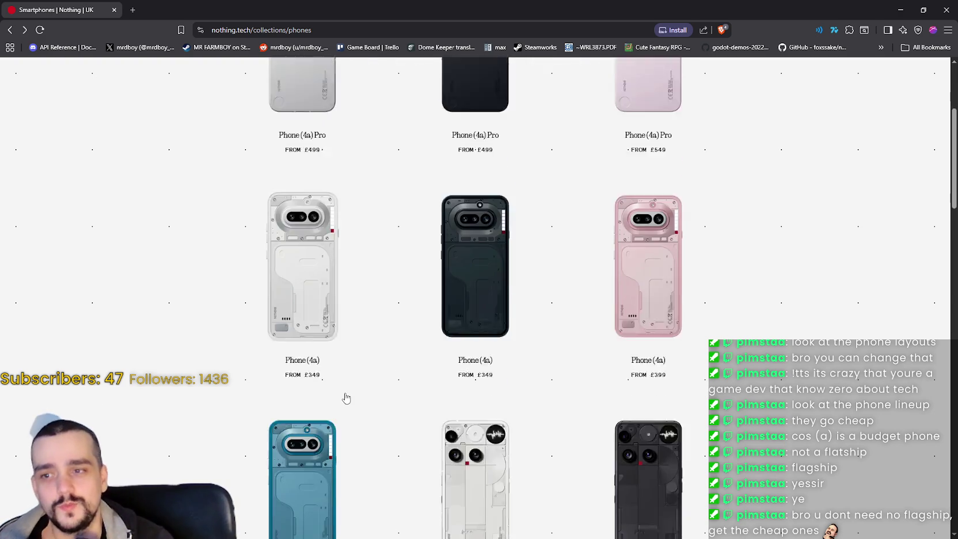
pyautogui.scroll(3, 480, 425)
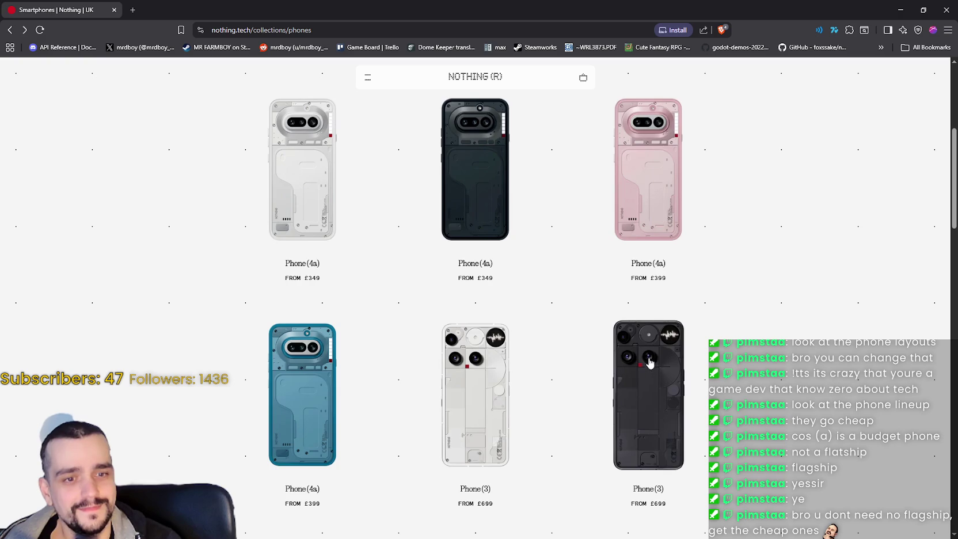
pyautogui.scroll(-5, 648, 363)
pyautogui.scroll(-1, 627, 359)
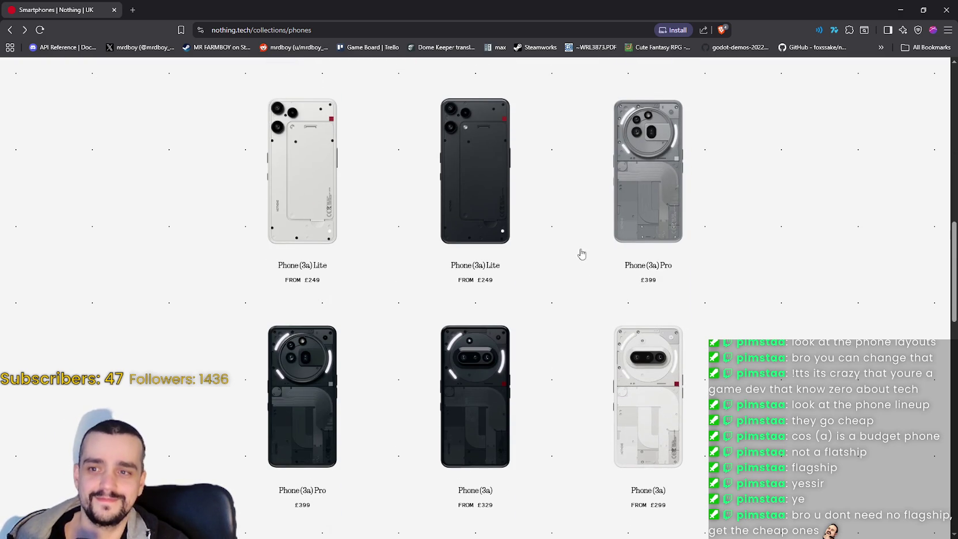
pyautogui.scroll(-2, 583, 278)
pyautogui.scroll(4, 668, 396)
pyautogui.scroll(4, 669, 396)
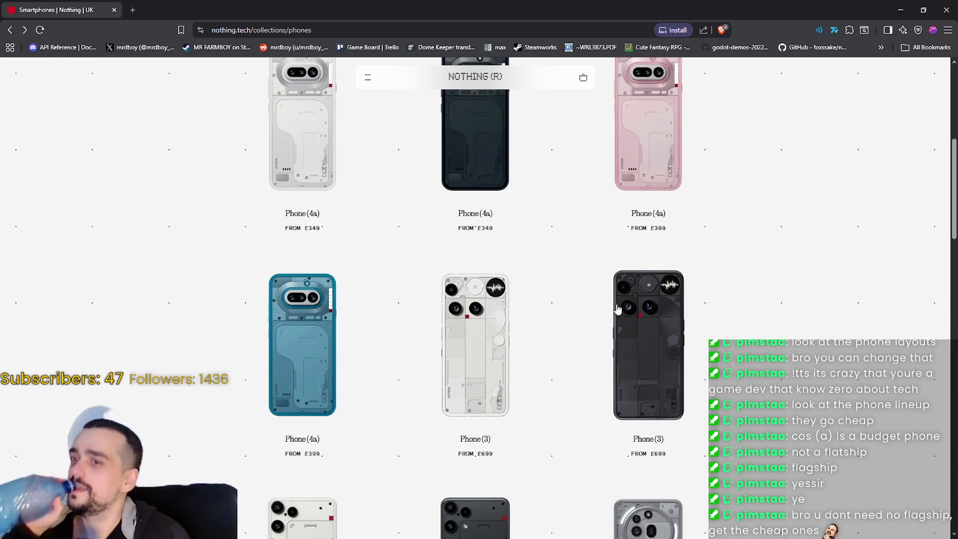
pyautogui.scroll(5, 584, 338)
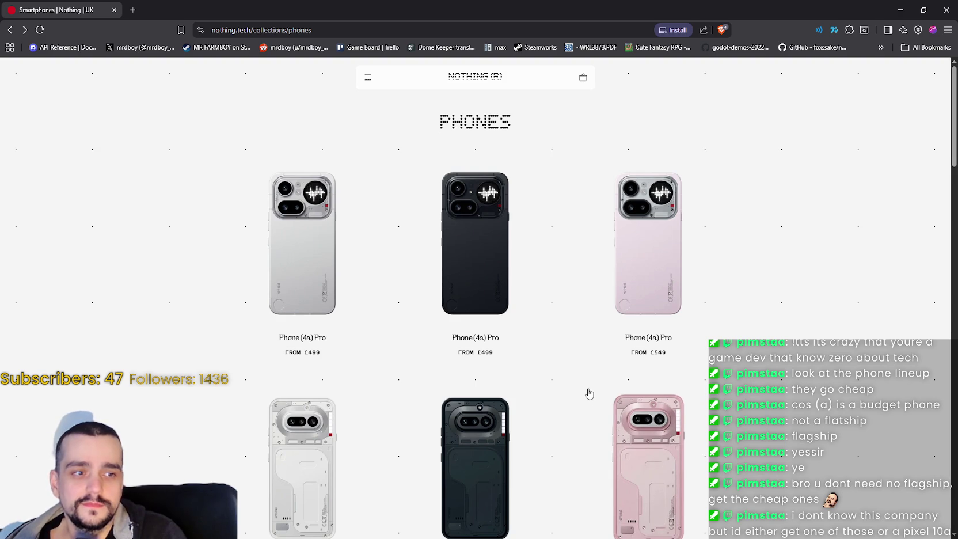
pyautogui.scroll(-1, 598, 380)
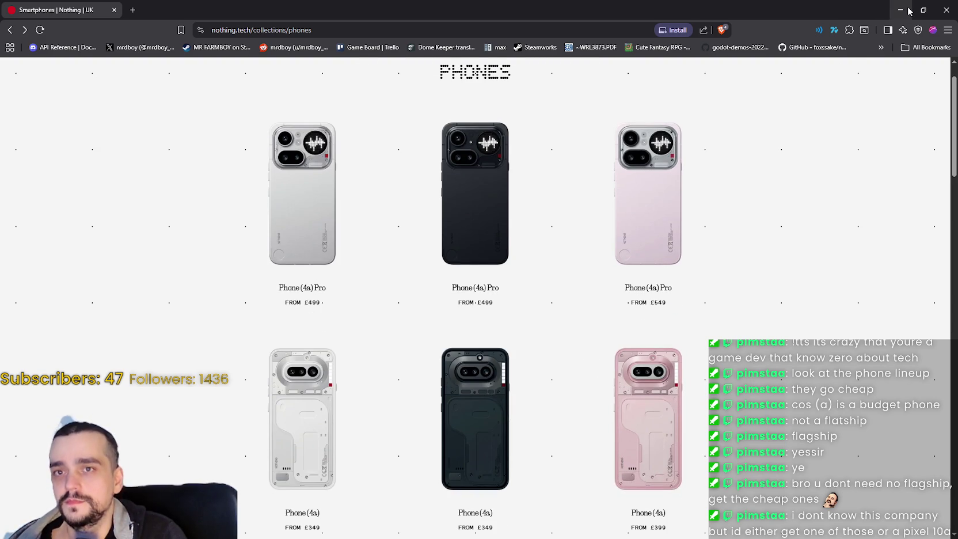
pyautogui.click(935, 10)
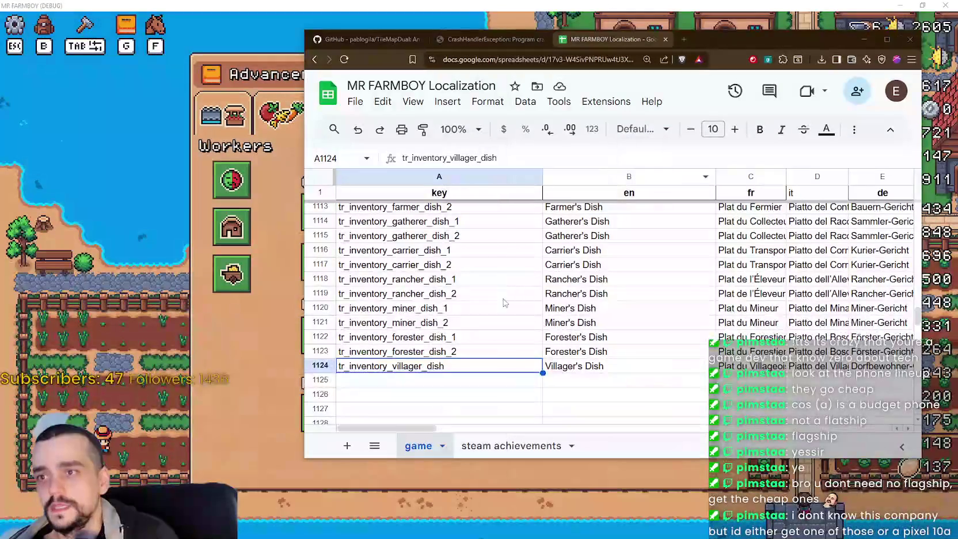
# Inspect the empty key and English cells in rows 1125–1126 below the villager dish key.
pyautogui.click(490, 375)
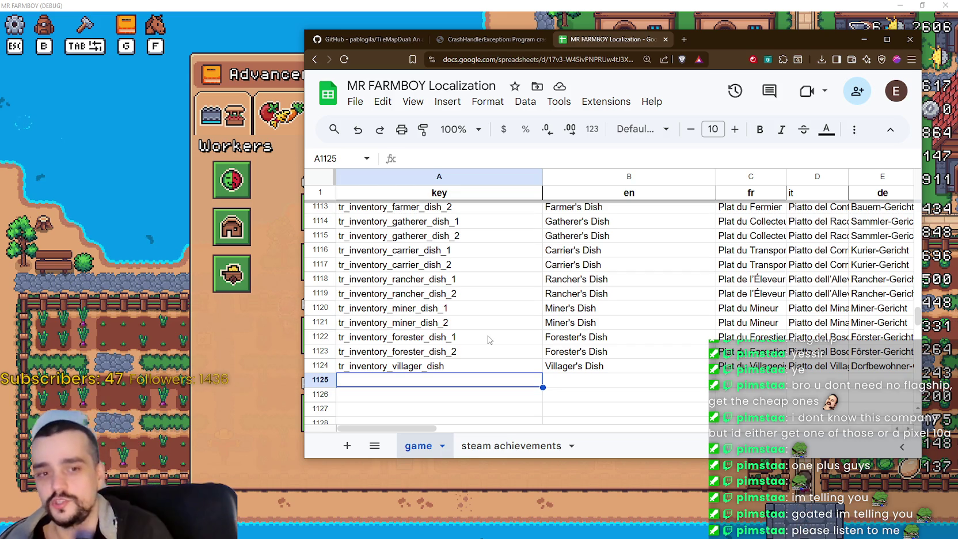
pyautogui.click(486, 397)
pyautogui.click(606, 397)
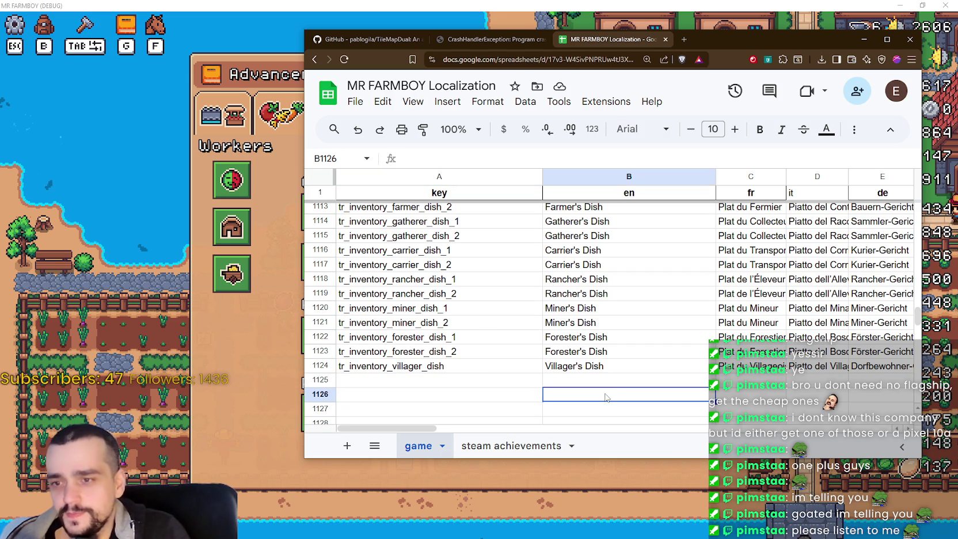
pyautogui.click(609, 383)
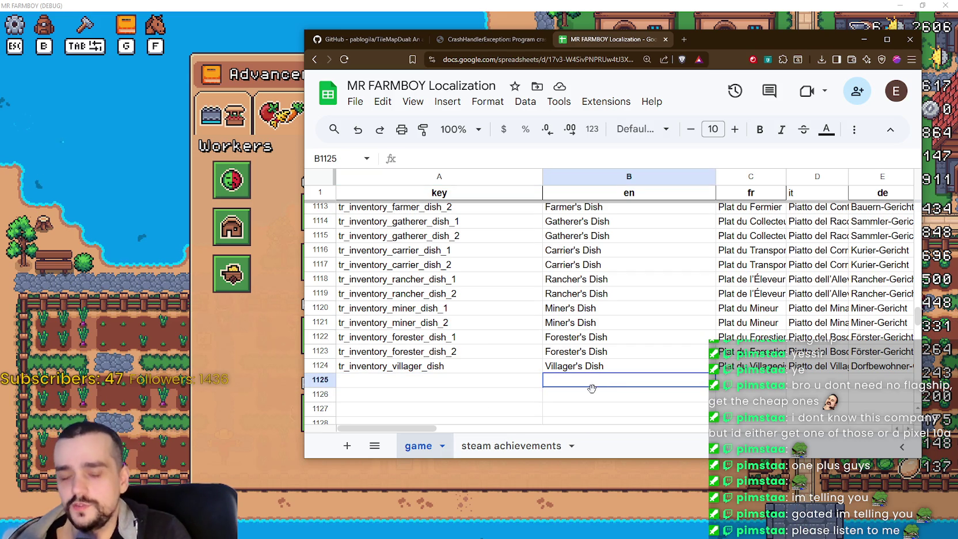
pyautogui.click(591, 389)
pyautogui.click(459, 389)
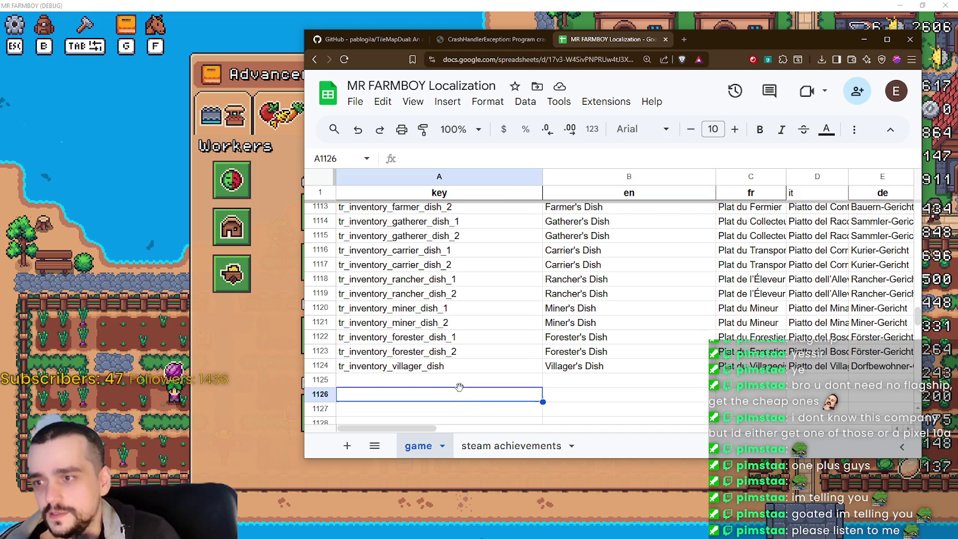
pyautogui.click(467, 386)
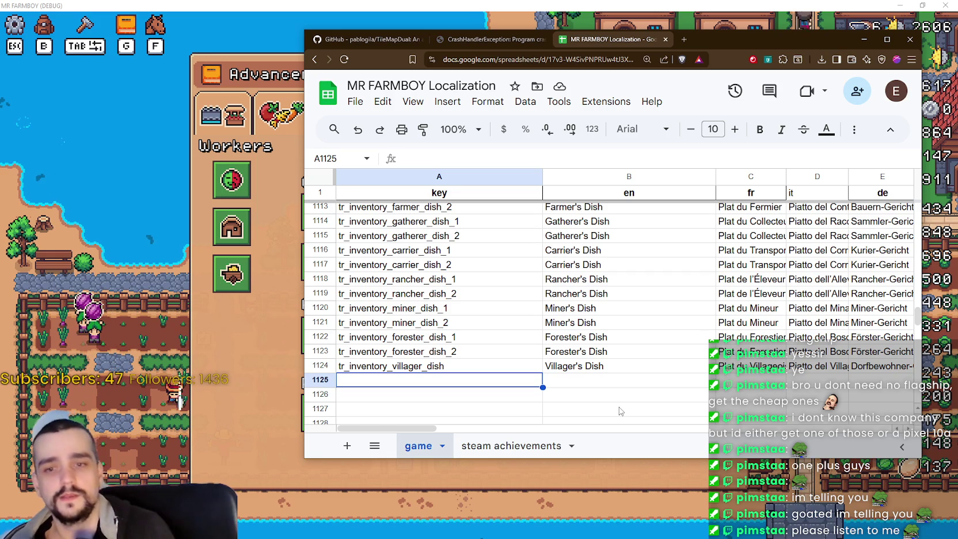
pyautogui.click(638, 376)
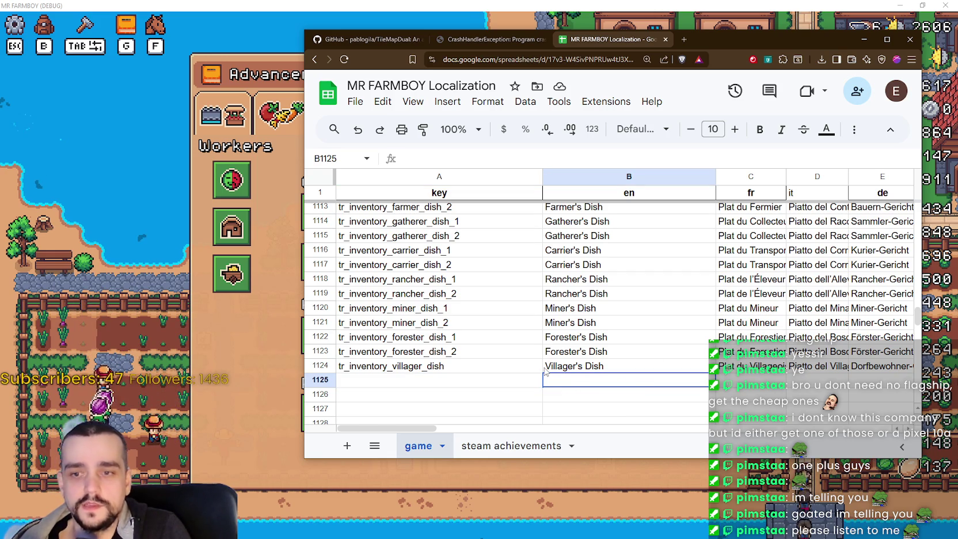
pyautogui.click(509, 381)
# Scroll through the tr_inventory dish rows and select the two rancher dish rows.
pyautogui.scroll(3, 508, 380)
pyautogui.scroll(-2, 574, 361)
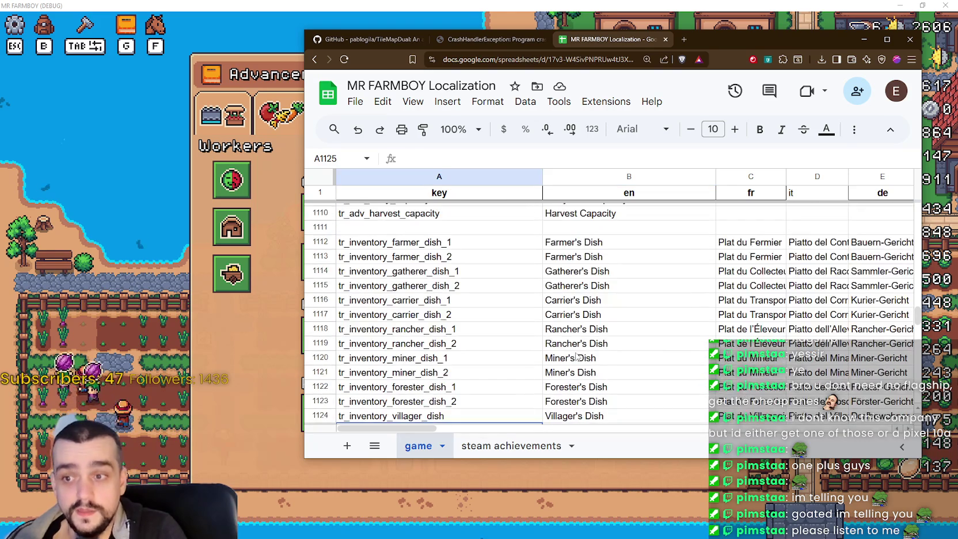
pyautogui.scroll(-1, 573, 360)
pyautogui.scroll(1, 569, 354)
pyautogui.scroll(-2, 559, 344)
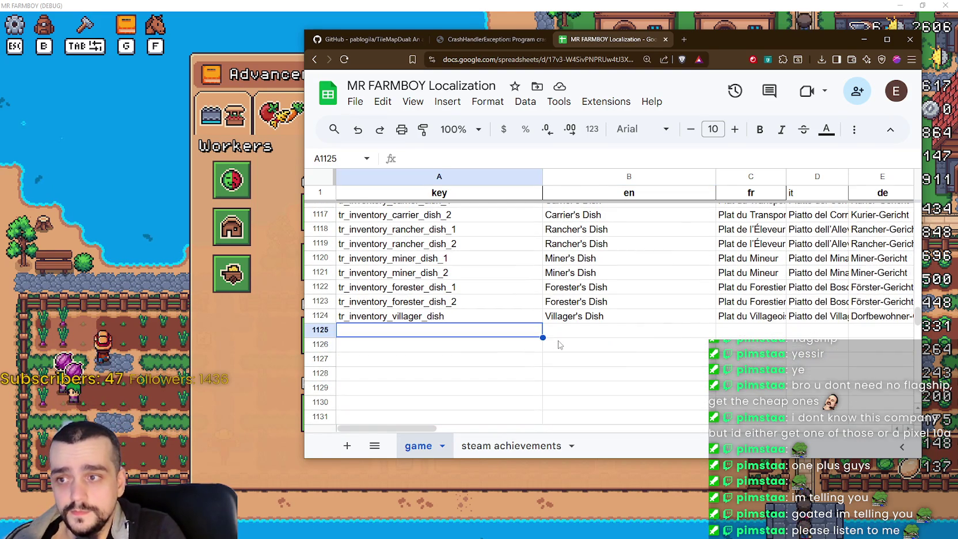
pyautogui.click(541, 355)
pyautogui.scroll(1, 541, 352)
pyautogui.scroll(-1, 541, 351)
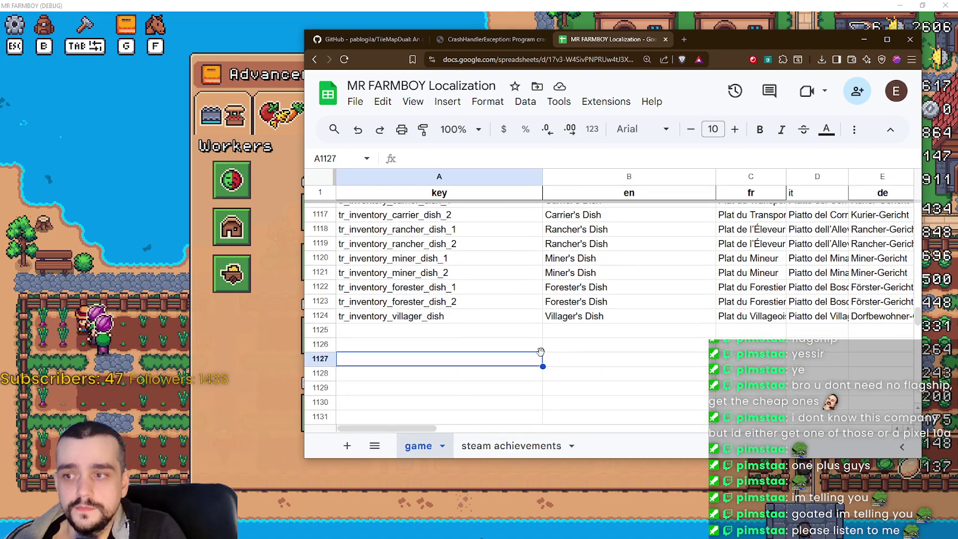
pyautogui.scroll(1, 541, 352)
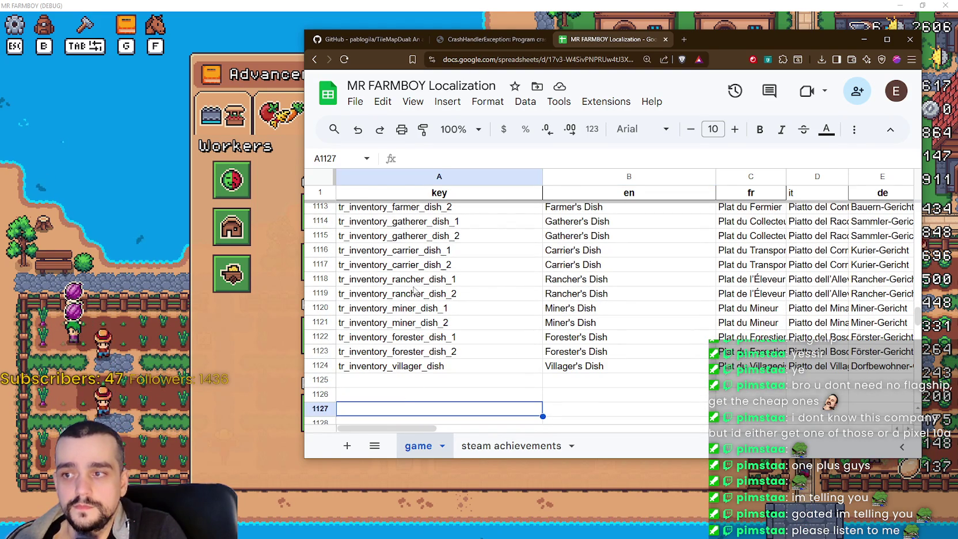
pyautogui.moveTo(414, 279)
pyautogui.mouseDown()
pyautogui.moveTo(591, 311)
pyautogui.moveTo(593, 294)
pyautogui.moveTo(915, 293)
pyautogui.moveTo(650, 296)
pyautogui.moveTo(635, 322)
pyautogui.mouseUp()
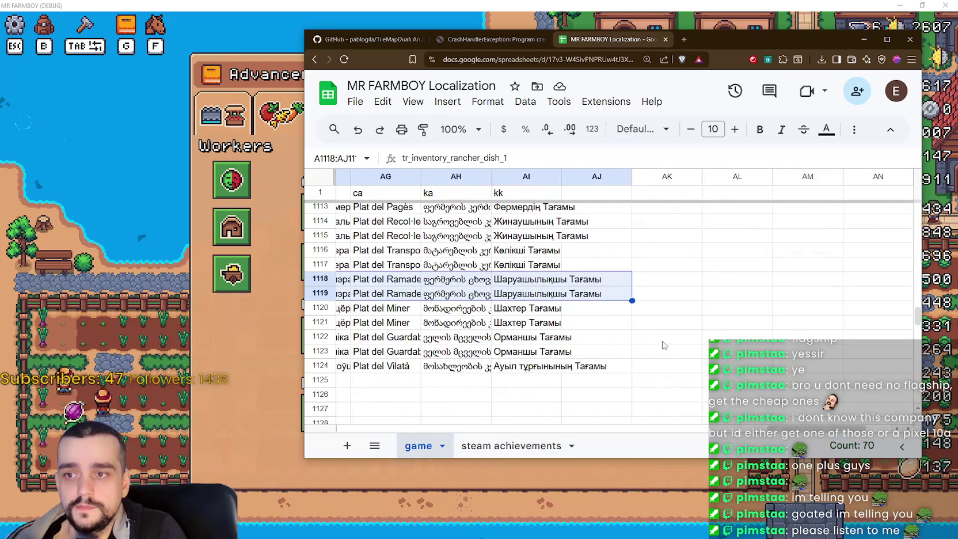
# Copy both rancher dish rows and paste them as new rows above the miner dishes.
pyautogui.hotkey('ctrl', 'c')
pyautogui.hscroll(-10, 360, 404)
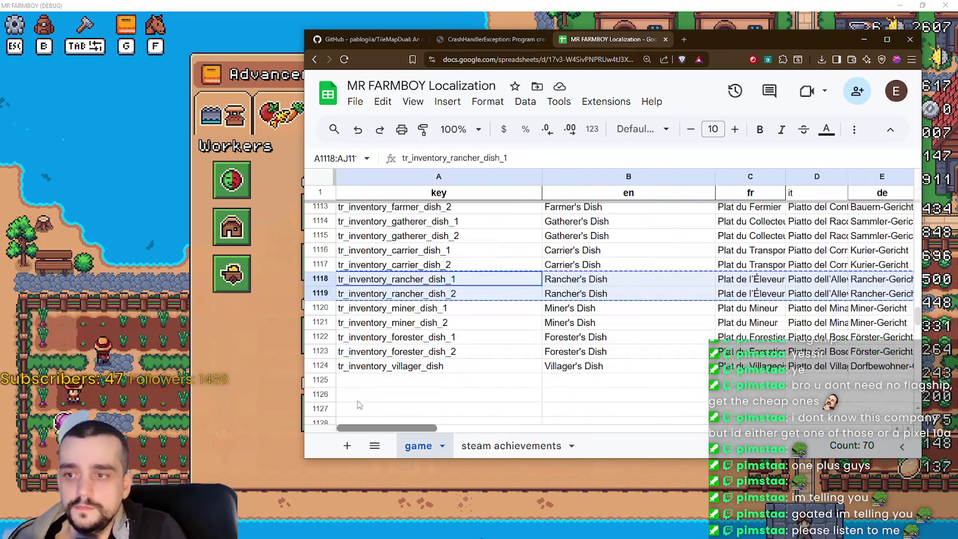
pyautogui.click(383, 381)
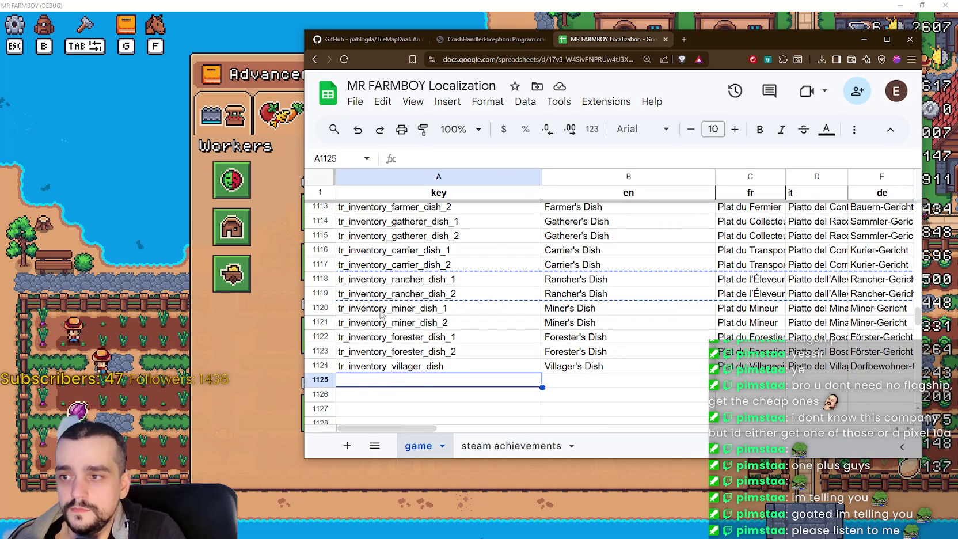
pyautogui.click(437, 395)
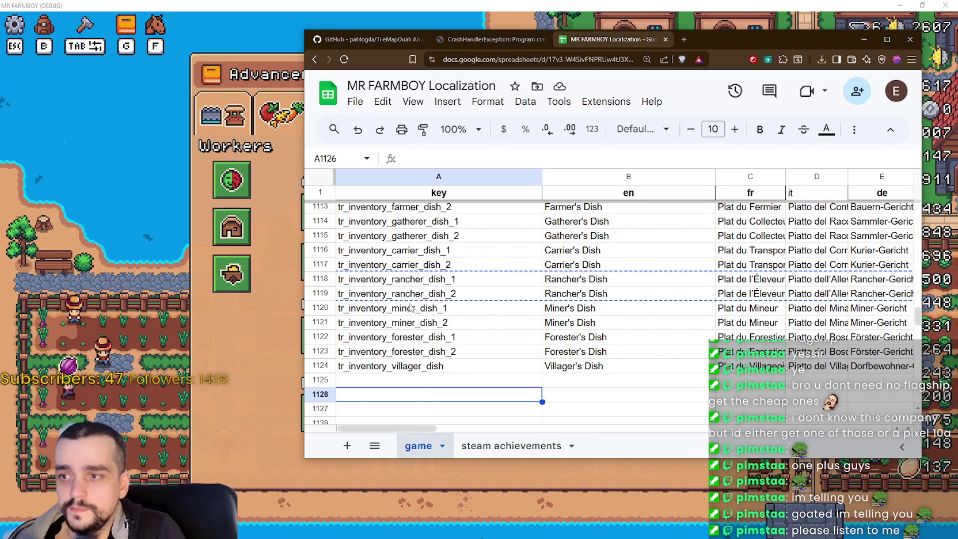
pyautogui.moveTo(410, 307)
pyautogui.mouseDown()
pyautogui.moveTo(918, 336)
pyautogui.moveTo(877, 337)
pyautogui.moveTo(904, 364)
pyautogui.moveTo(696, 367)
pyautogui.mouseUp()
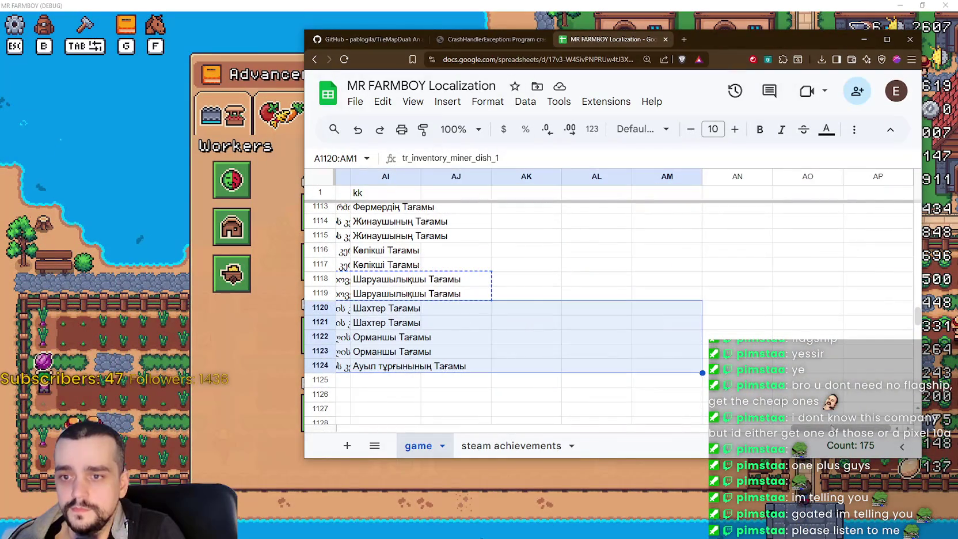
pyautogui.hscroll(-10, 442, 319)
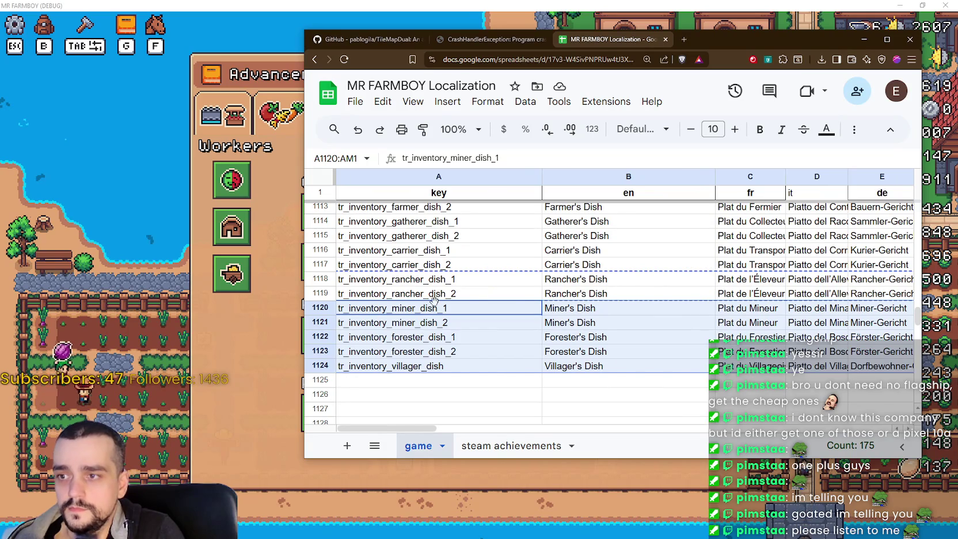
pyautogui.hotkey('ctrl', 'alt', '=')
pyautogui.hotkey('ctrl', 'v')
# Rename the copied keys to tr_inventory_rancher2_dish_1 and _2, then check the English dish names.
pyautogui.doubleClick(423, 309)
pyautogui.click(422, 307)
pyautogui.write('2')
pyautogui.press('Return')
pyautogui.doubleClick(425, 321)
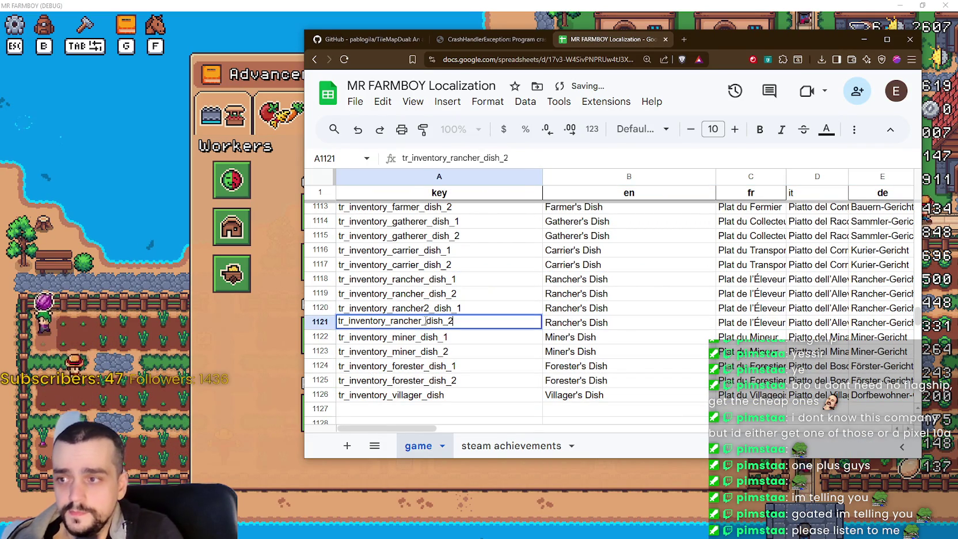
pyautogui.click(424, 320)
pyautogui.write('2')
pyautogui.press('Return')
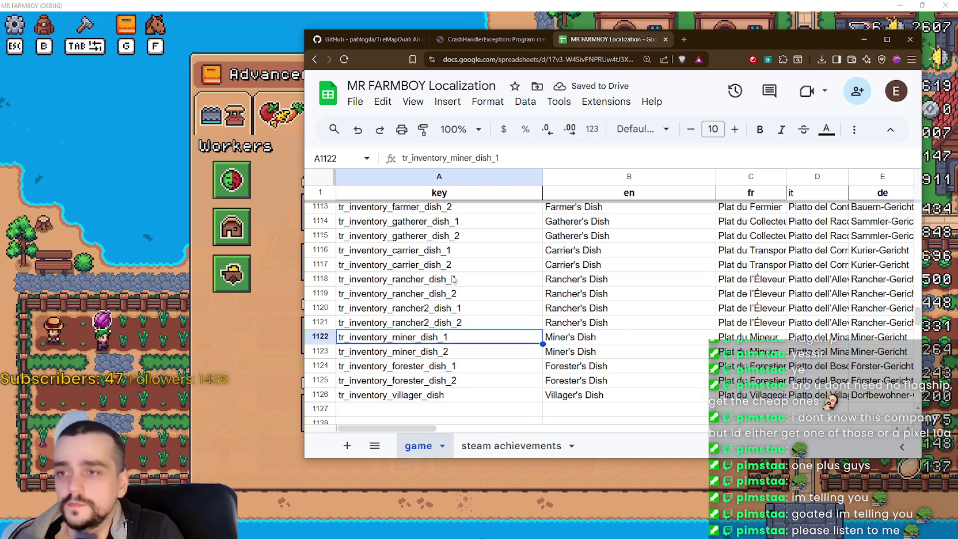
pyautogui.click(633, 322)
pyautogui.click(633, 365)
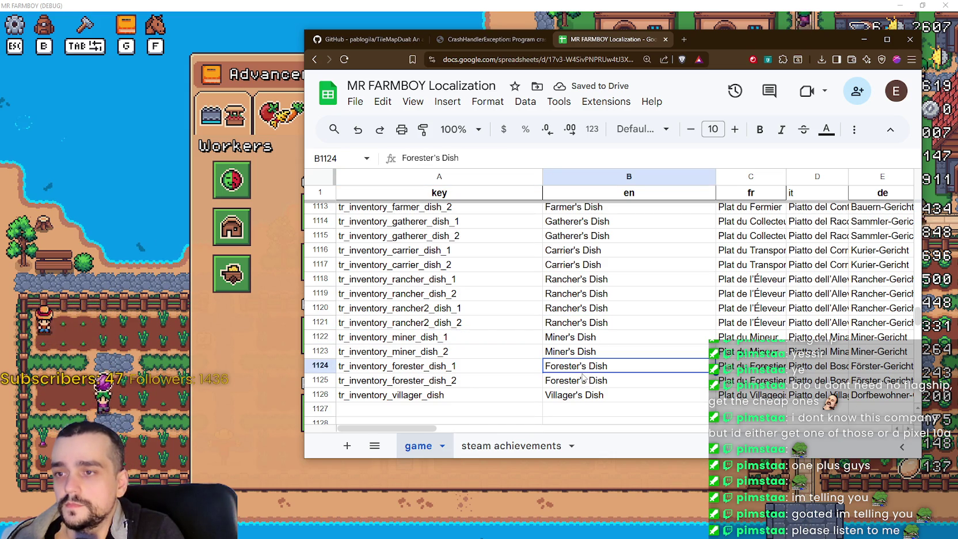
pyautogui.click(387, 26)
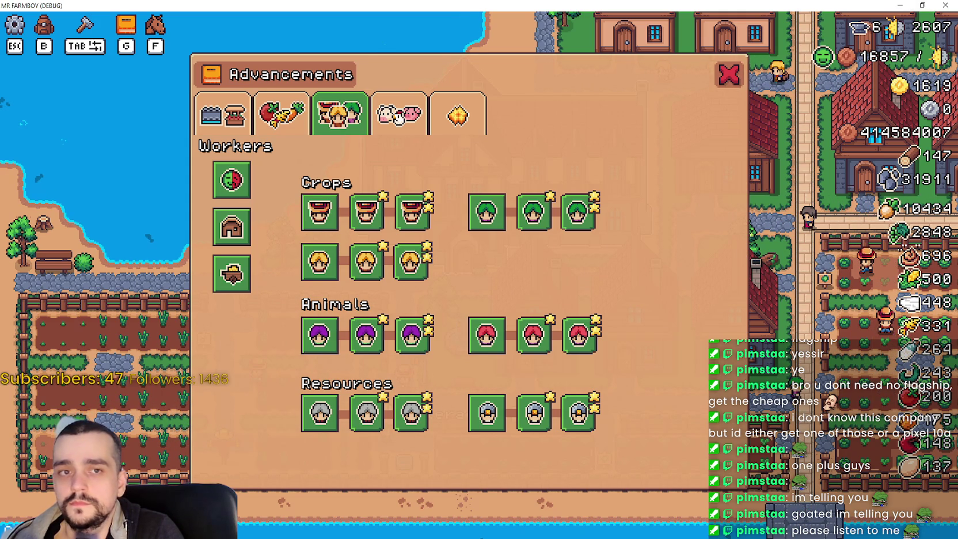
# Close the MR FARMBOY game after viewing its Advancements workers panel.
pyautogui.hotkey('alt', 'F4')
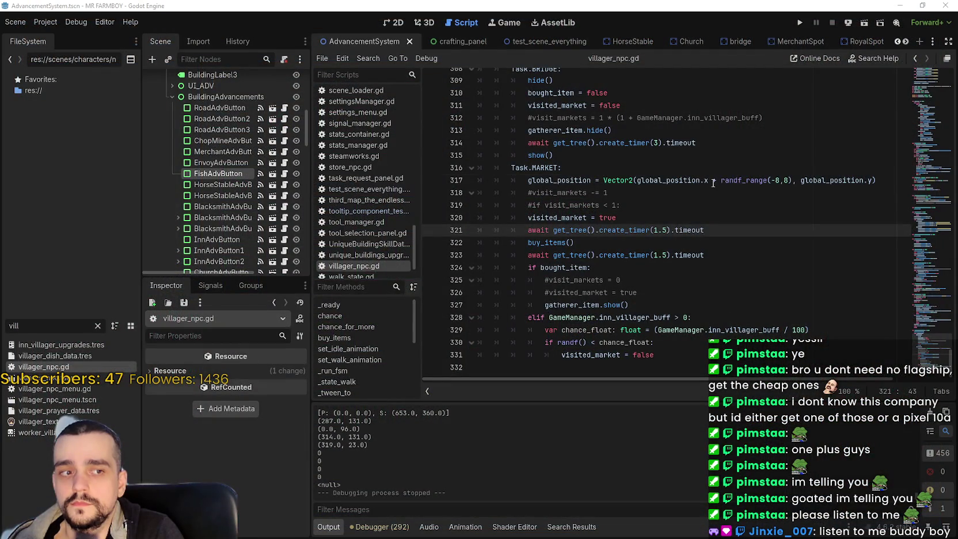
# Review lines 317–322 of villager_npc.gd's market code, then run the MR FARMBOY project.
pyautogui.click(713, 181)
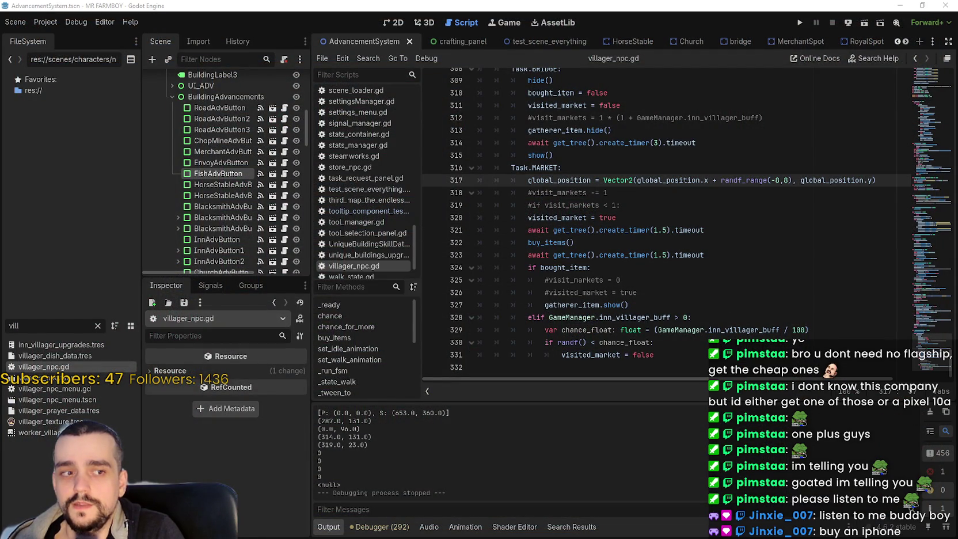
pyautogui.click(652, 243)
pyautogui.click(771, 231)
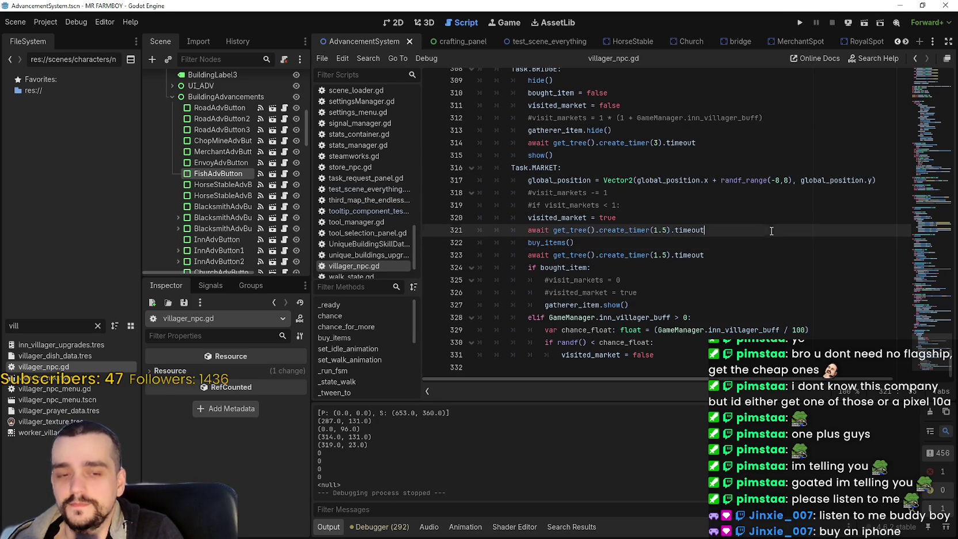
pyautogui.click(800, 23)
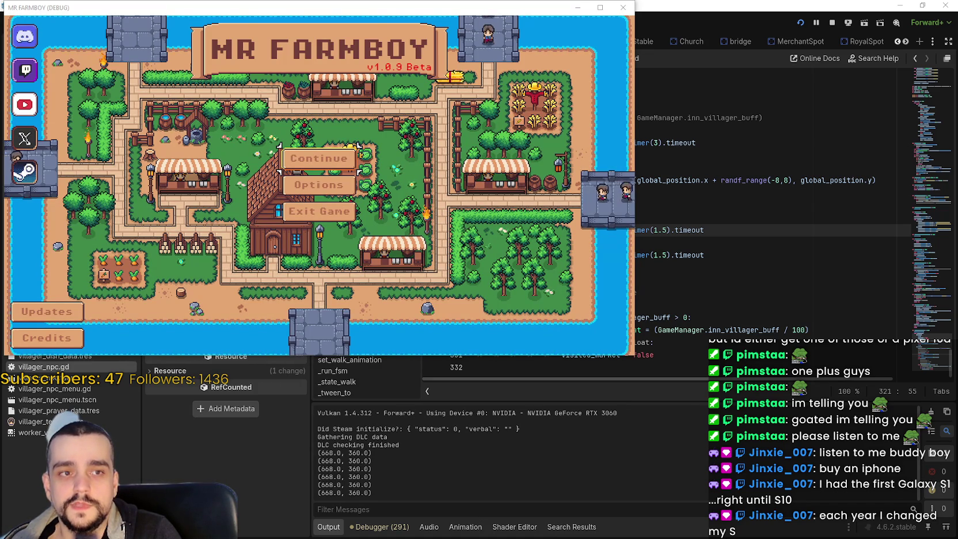
# Load Save 1, maximize the game window and check the Inn's Active Buffs panel.
pyautogui.click(322, 154)
pyautogui.click(322, 152)
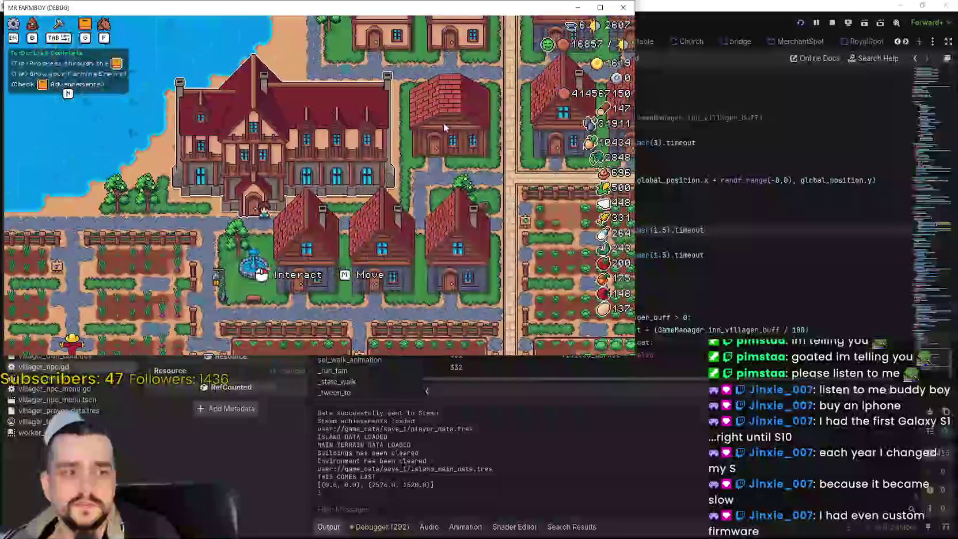
pyautogui.click(600, 7)
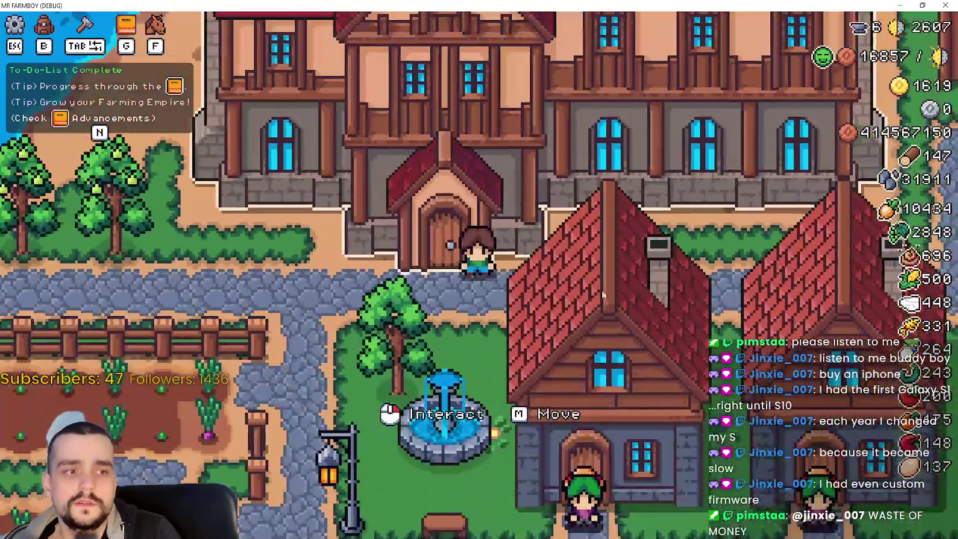
pyautogui.click(603, 286)
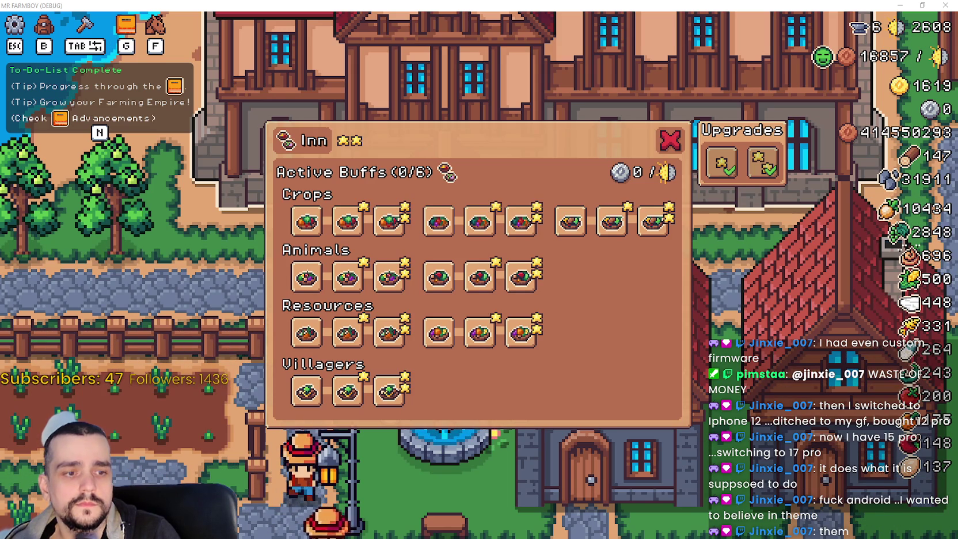
pyautogui.hotkey('alt', 'Tab')
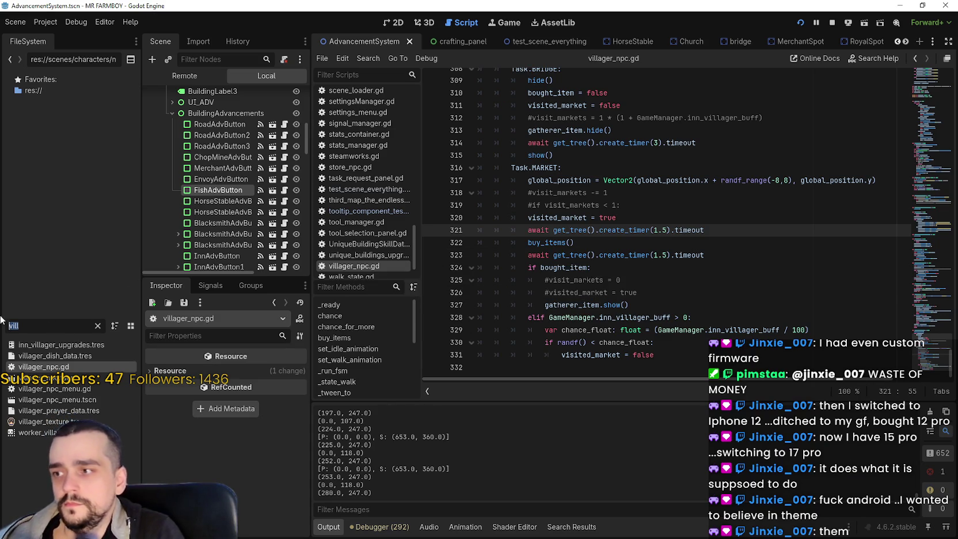
# Scroll the scene tab bar right and switch to the inn_panel scene.
pyautogui.click(905, 42)
pyautogui.click(904, 41)
pyautogui.click(905, 41)
pyautogui.click(904, 42)
pyautogui.click(905, 41)
pyautogui.click(904, 42)
pyautogui.click(905, 41)
pyautogui.click(905, 41)
pyautogui.click(904, 41)
pyautogui.click(905, 41)
pyautogui.click(905, 41)
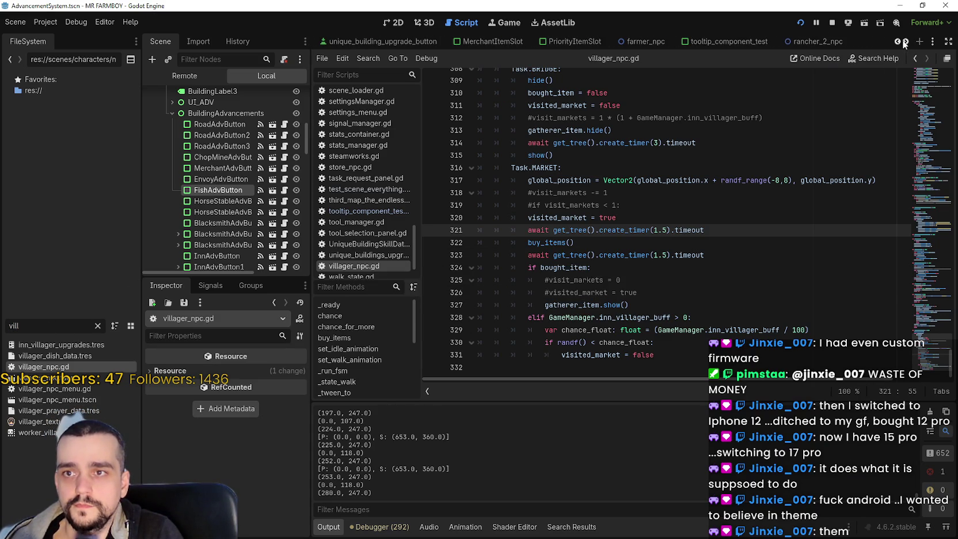
pyautogui.click(906, 43)
pyautogui.click(906, 43)
pyautogui.click(906, 43)
pyautogui.click(738, 41)
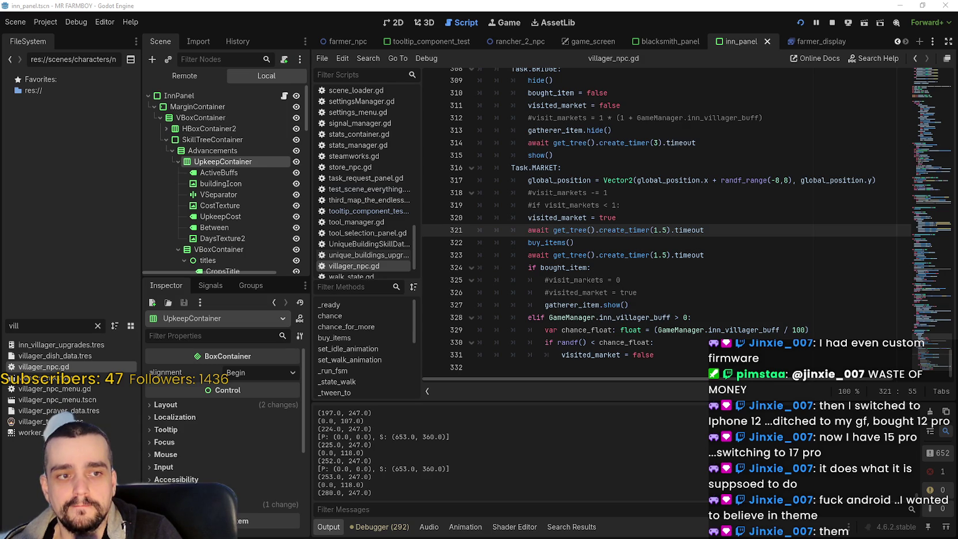
# Review the commented lines 318–320 around buy_items() in villager_npc.gd.
pyautogui.click(550, 255)
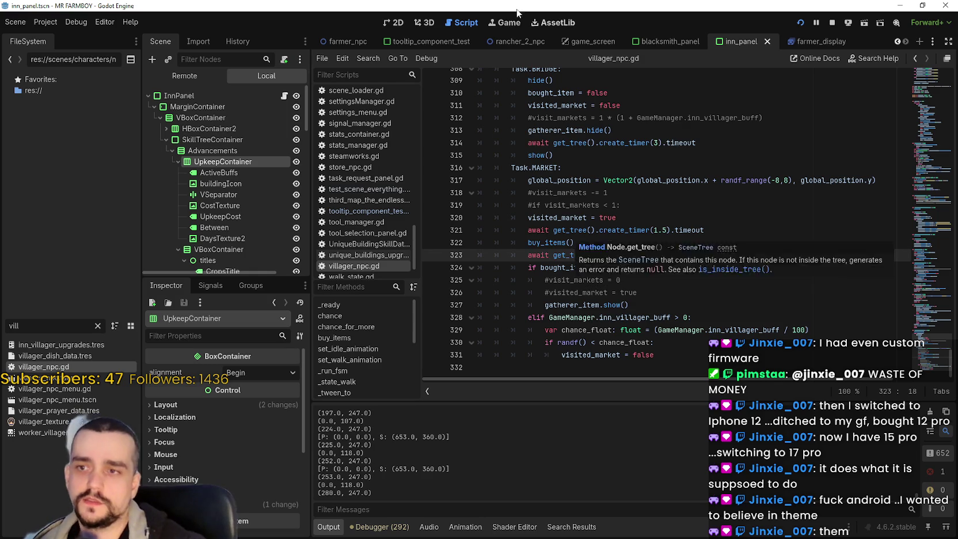
pyautogui.click(634, 214)
pyautogui.moveTo(640, 208); pyautogui.dragTo(490, 196)
pyautogui.click(668, 218)
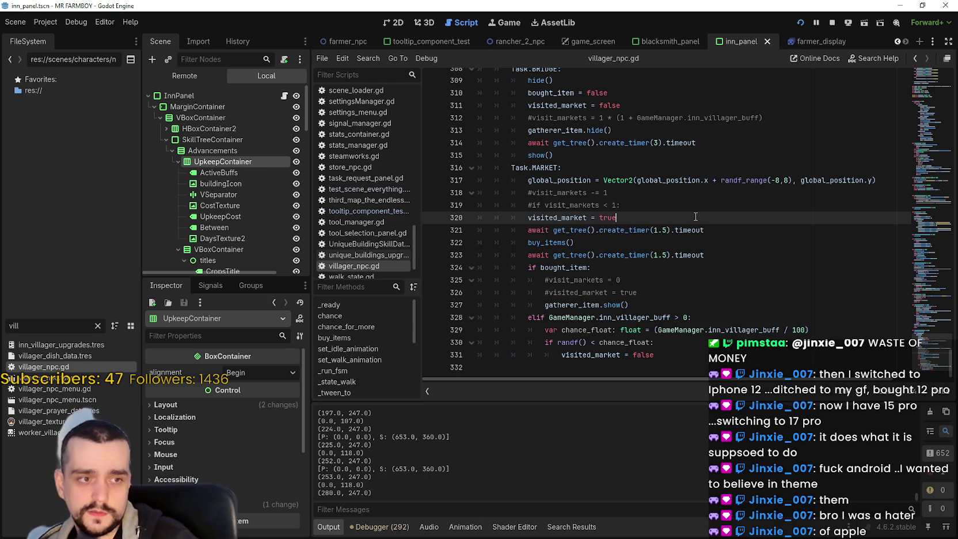
pyautogui.click(671, 202)
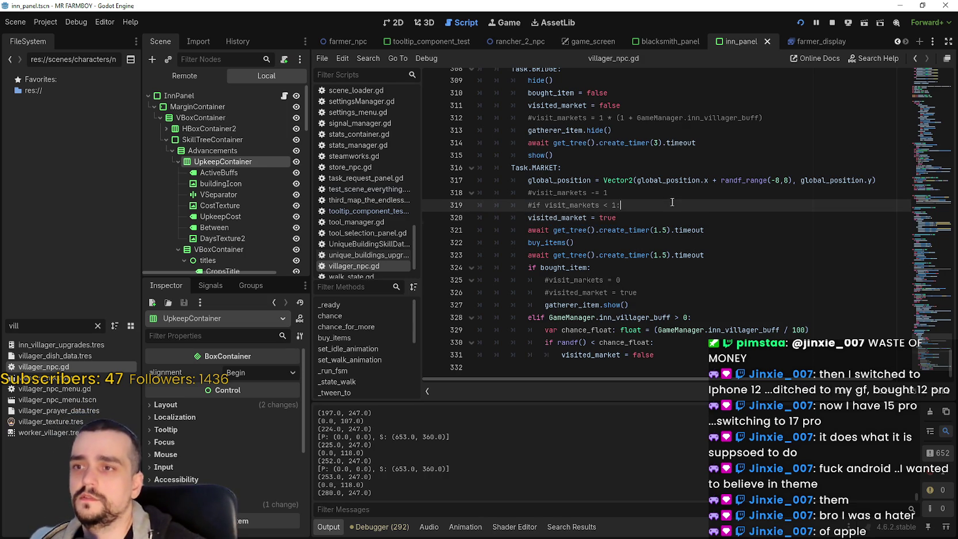
pyautogui.click(655, 217)
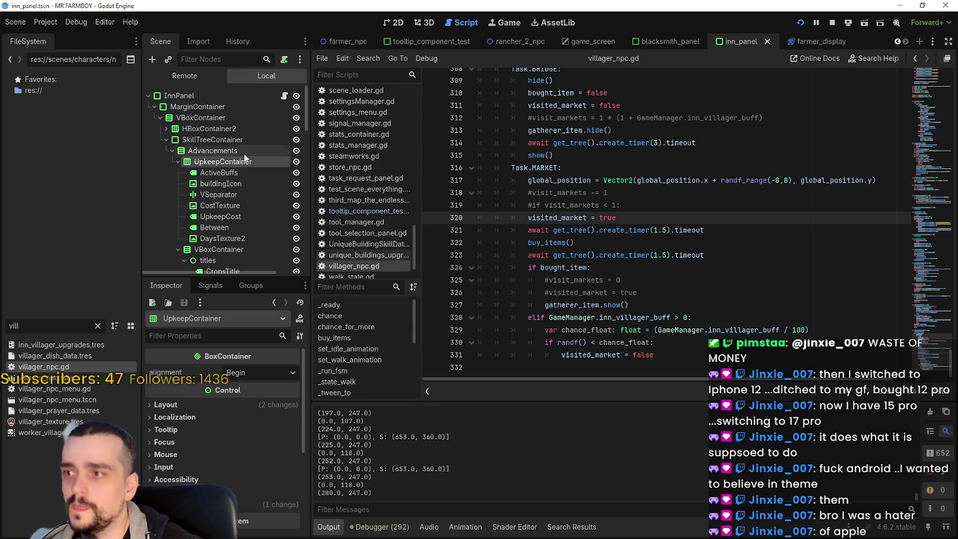
pyautogui.scroll(-3, 264, 250)
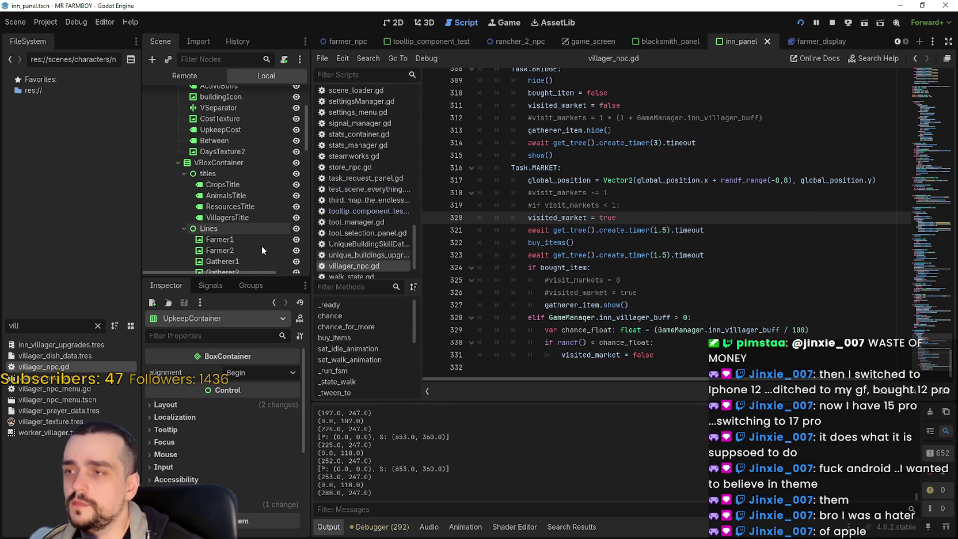
pyautogui.scroll(3, 258, 238)
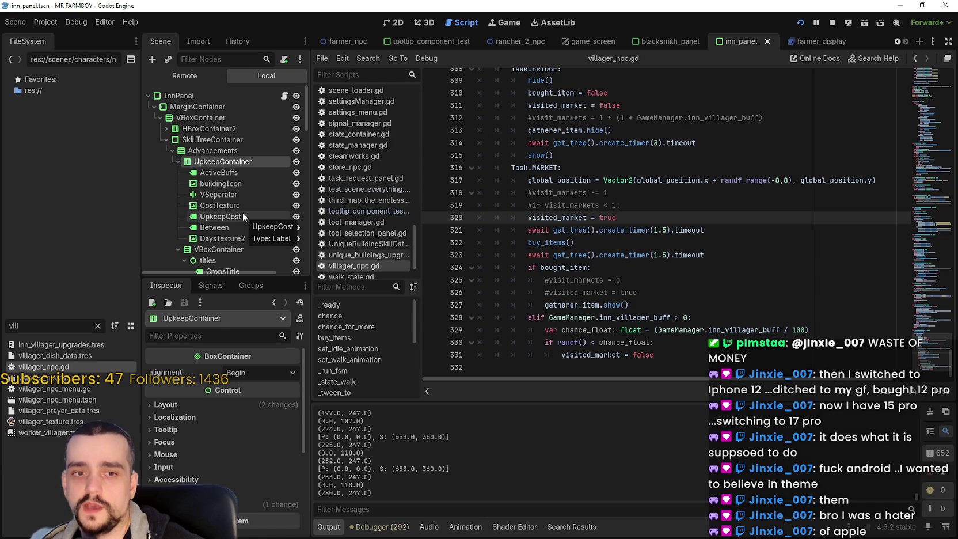
pyautogui.scroll(-1, 242, 212)
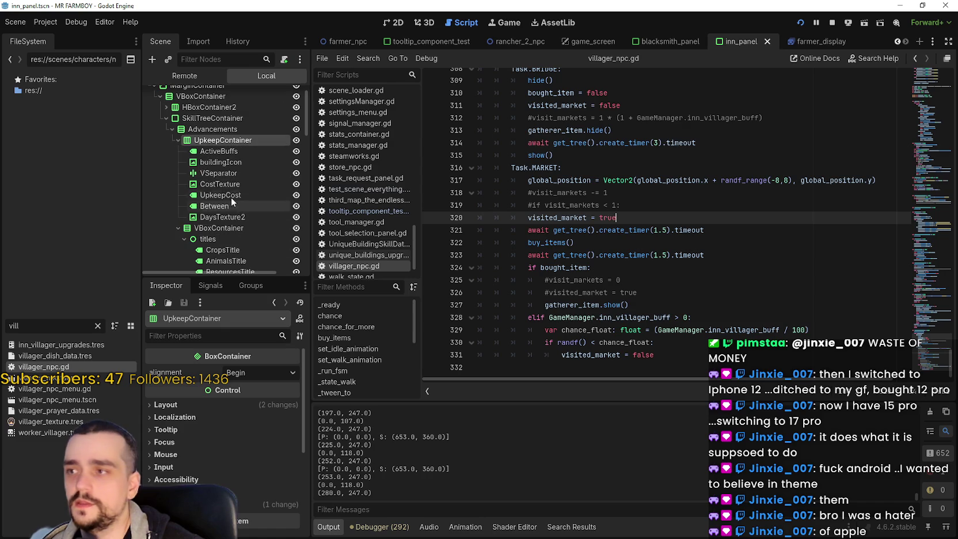
pyautogui.click(631, 205)
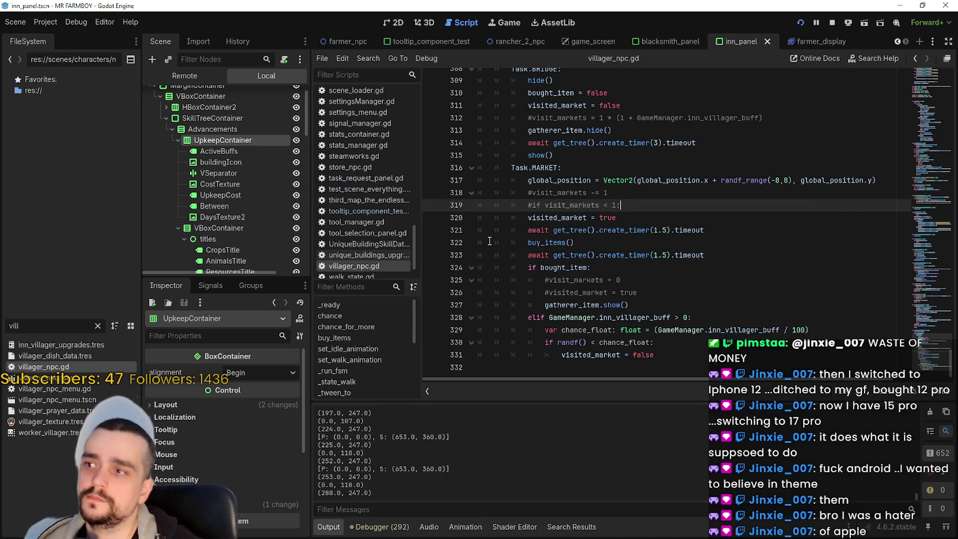
# Widen the Scene dock and select the FarmerDish skill node.
pyautogui.scroll(-10, 220, 202)
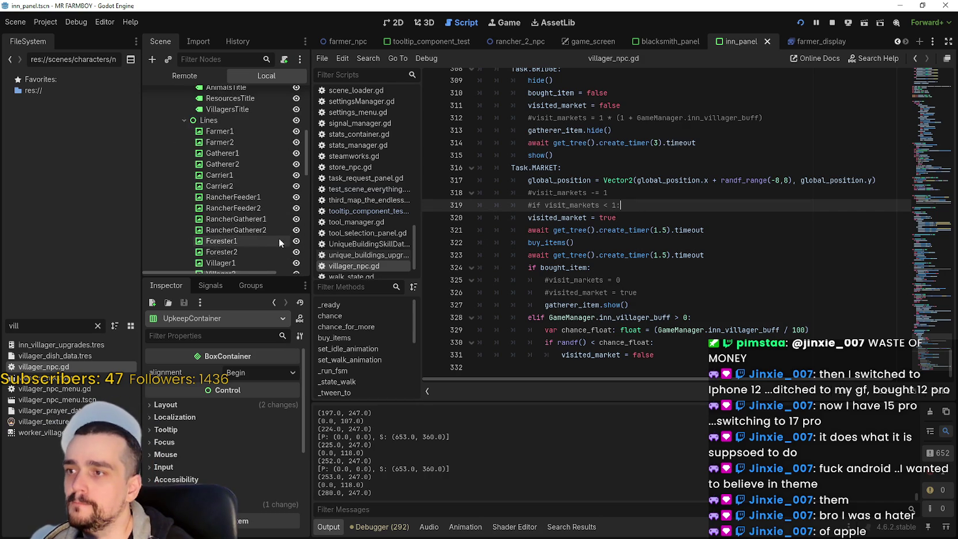
pyautogui.scroll(-4, 260, 226)
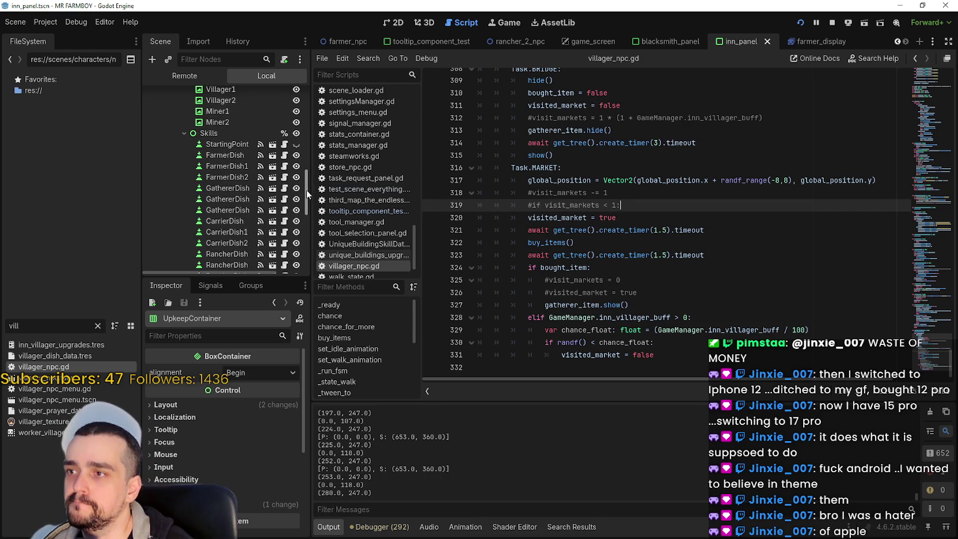
pyautogui.moveTo(307, 188); pyautogui.dragTo(365, 189)
pyautogui.click(243, 156)
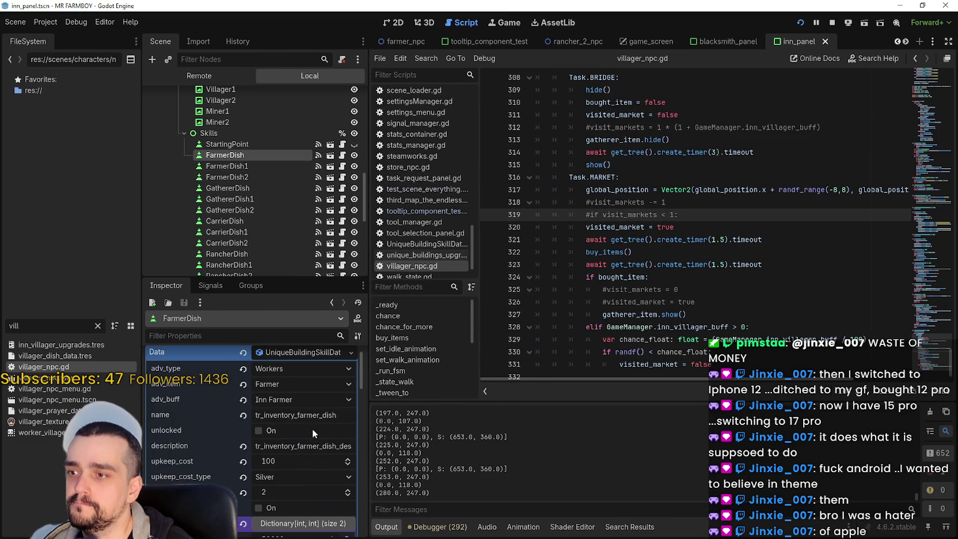
# Check the FarmerDish, GathererDish and CarrierDish variants in the Inspector, widening the dock.
pyautogui.click(250, 169)
pyautogui.click(249, 176)
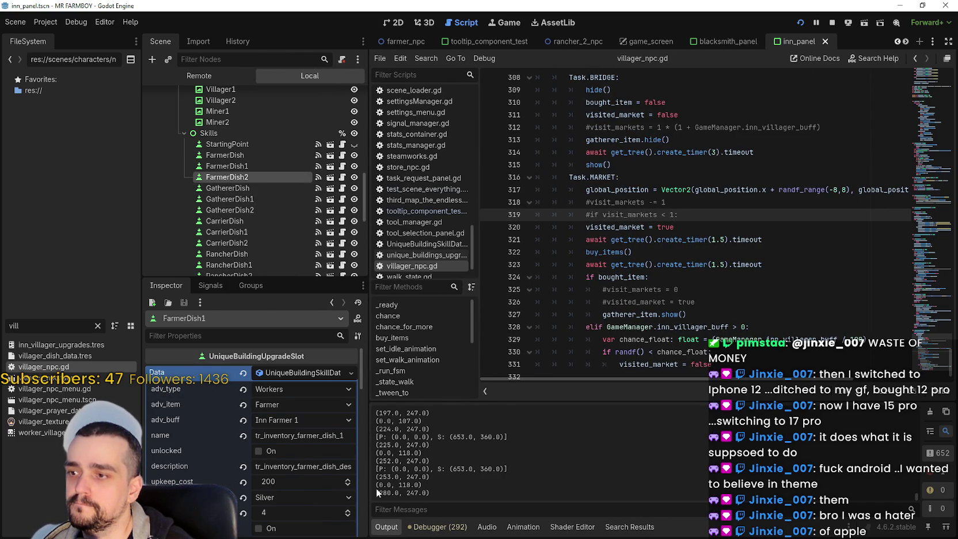
pyautogui.moveTo(365, 458); pyautogui.dragTo(439, 458)
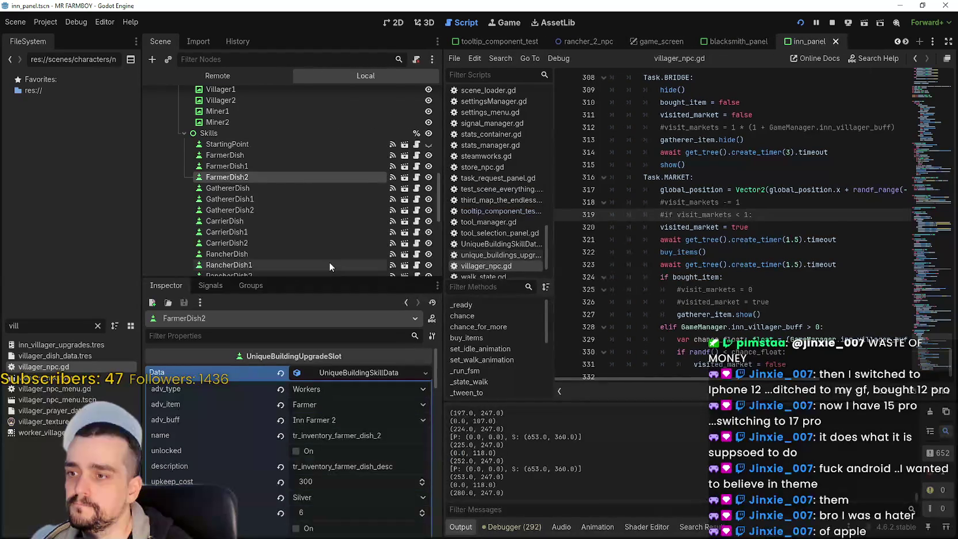
pyautogui.click(283, 190)
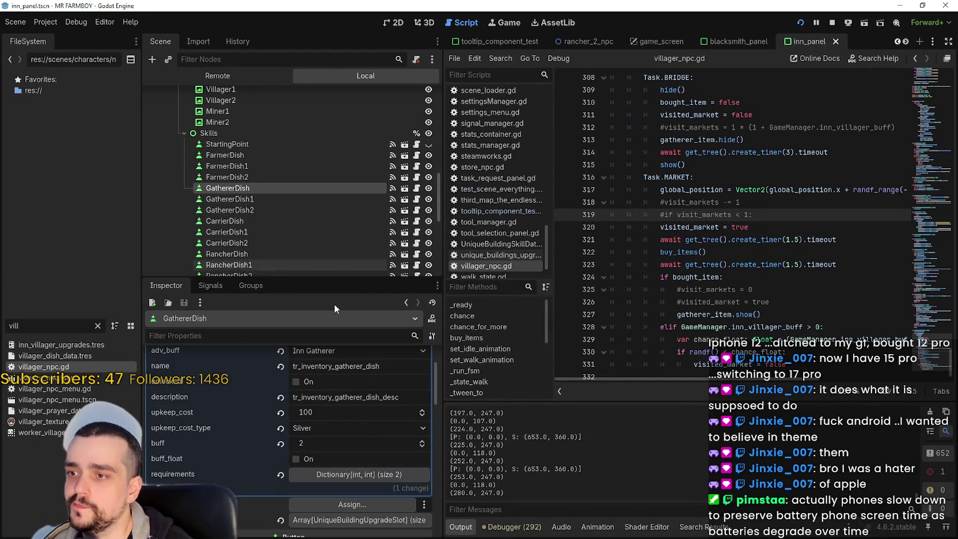
pyautogui.click(250, 199)
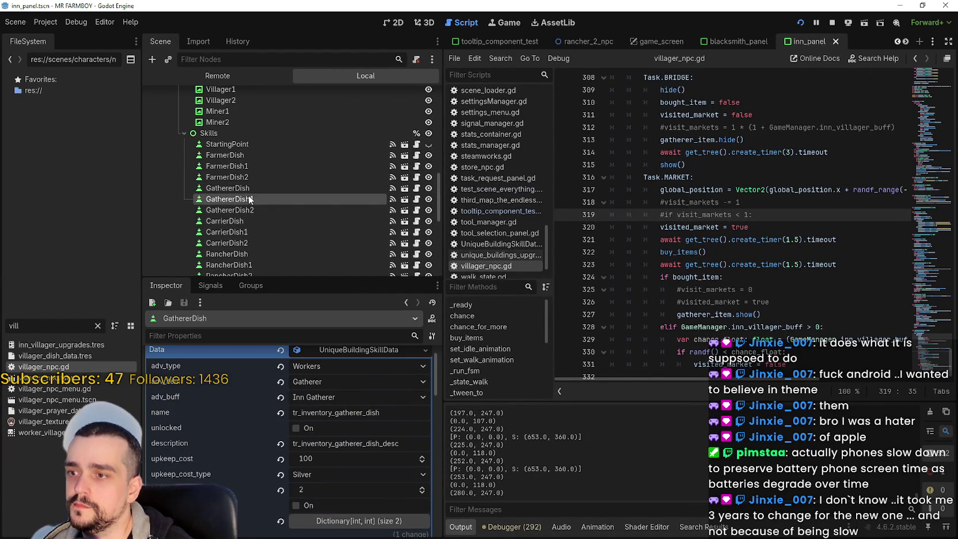
pyautogui.click(254, 212)
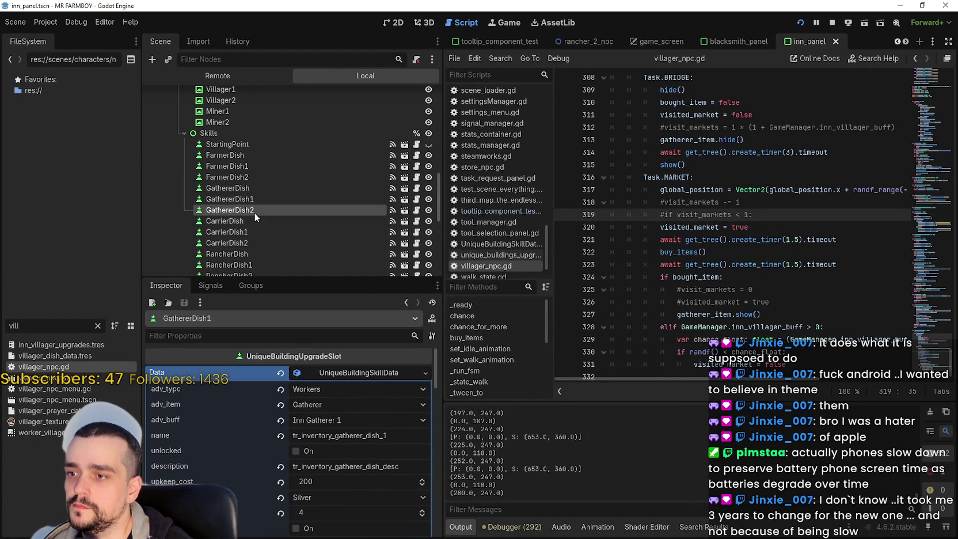
pyautogui.click(251, 223)
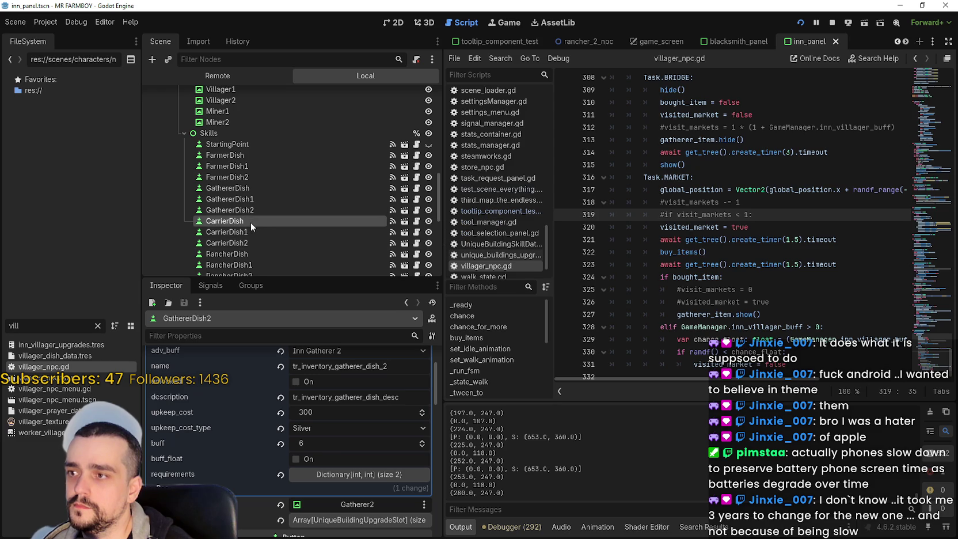
pyautogui.scroll(3, 391, 403)
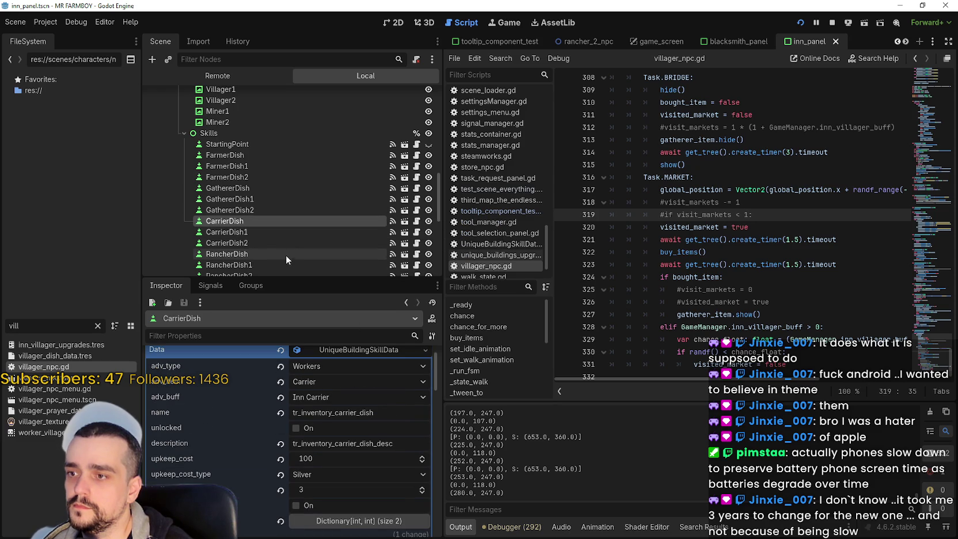
pyautogui.click(264, 242)
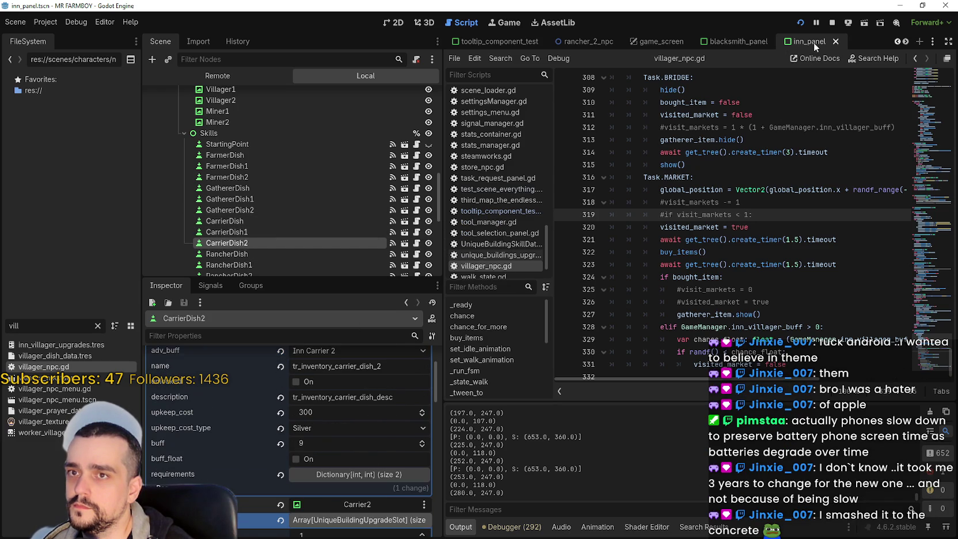
# Stop the debug game and review the RancherDish and RancherGathererDish nodes' names and descriptions.
pyautogui.click(829, 23)
pyautogui.scroll(-2, 236, 205)
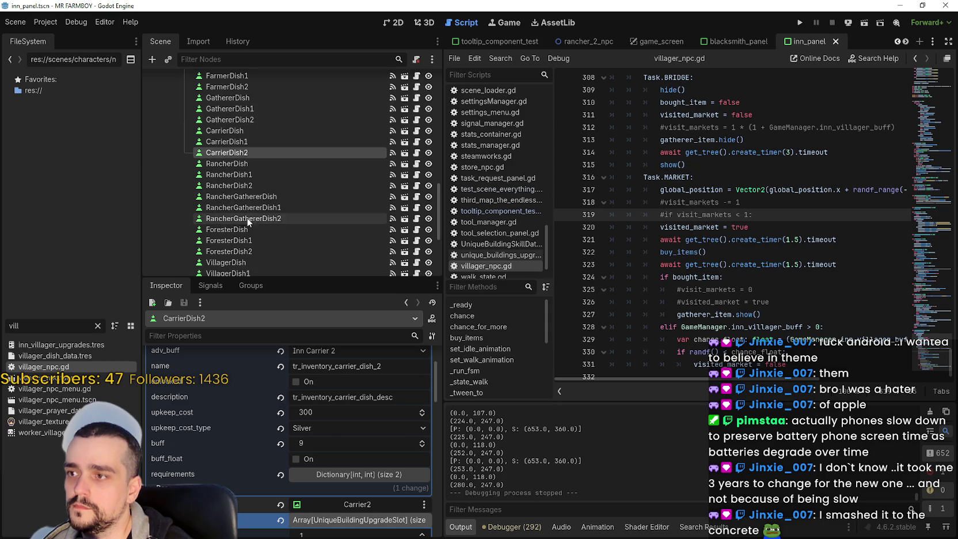
pyautogui.click(249, 163)
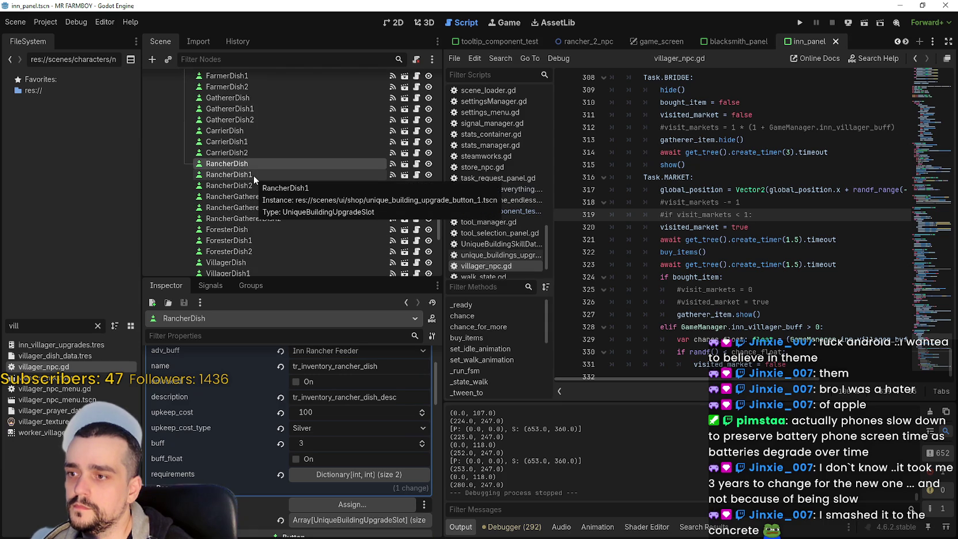
pyautogui.click(253, 175)
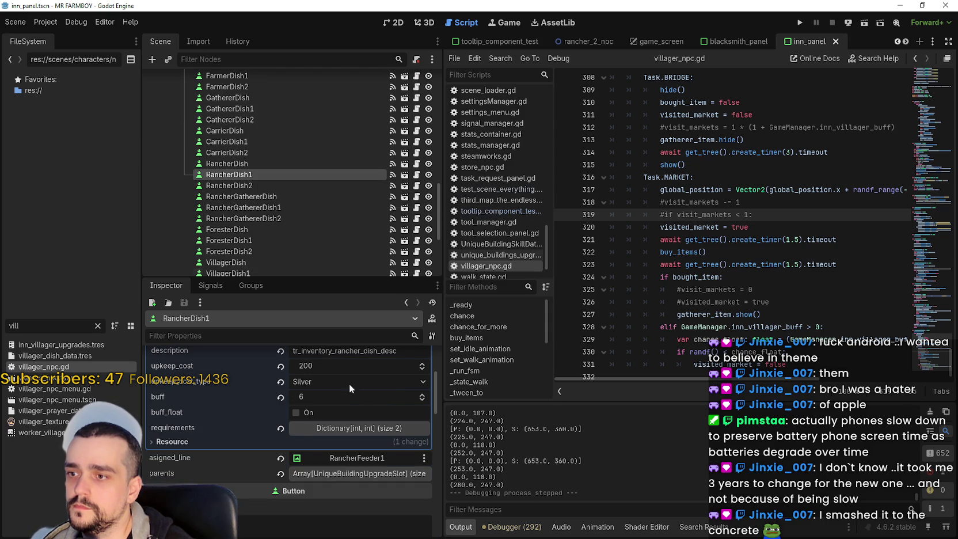
pyautogui.scroll(2, 388, 411)
pyautogui.scroll(2, 389, 412)
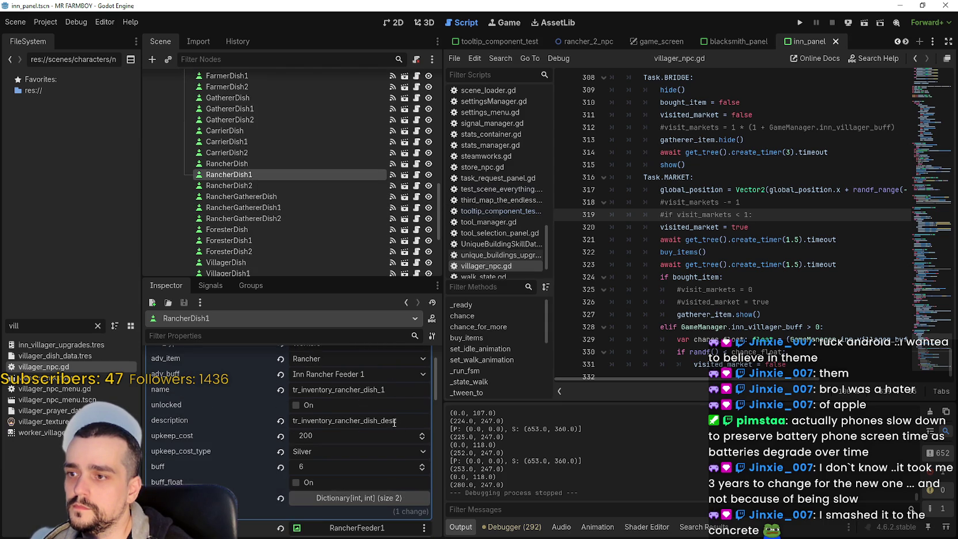
pyautogui.click(262, 186)
pyautogui.scroll(4, 409, 420)
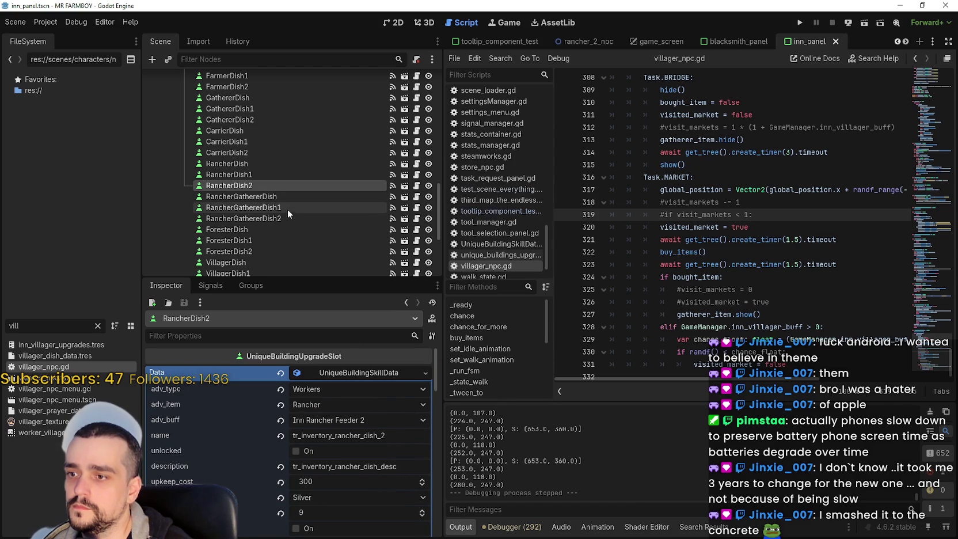
pyautogui.click(271, 197)
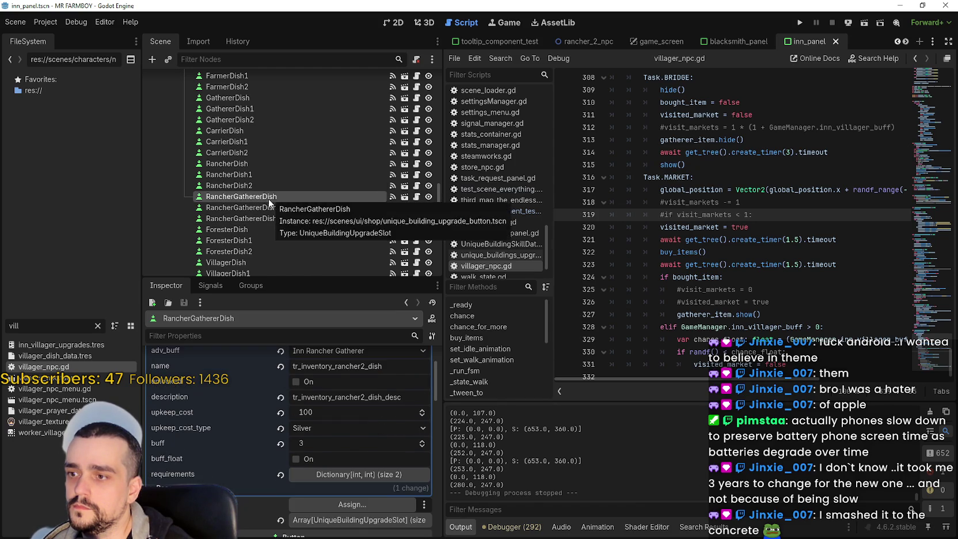
pyautogui.scroll(2, 363, 441)
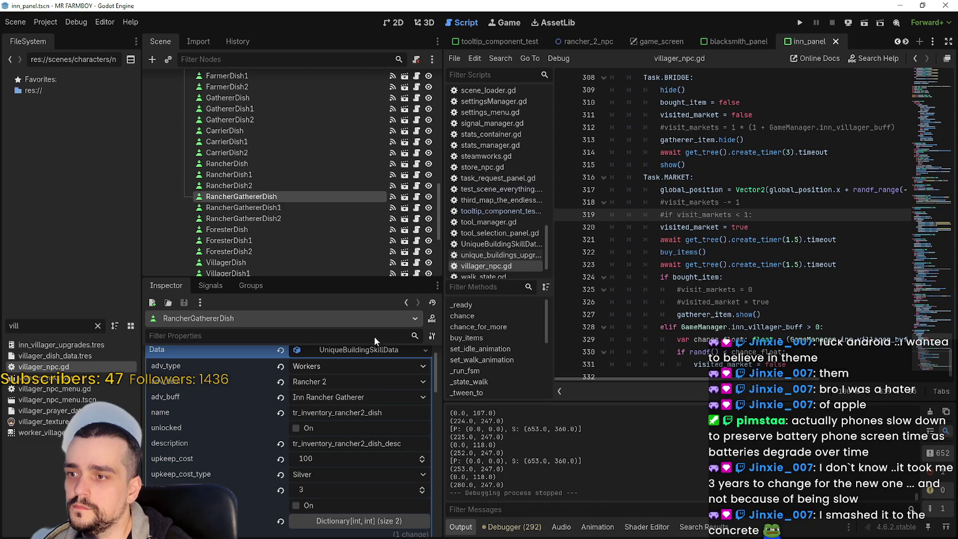
pyautogui.click(271, 208)
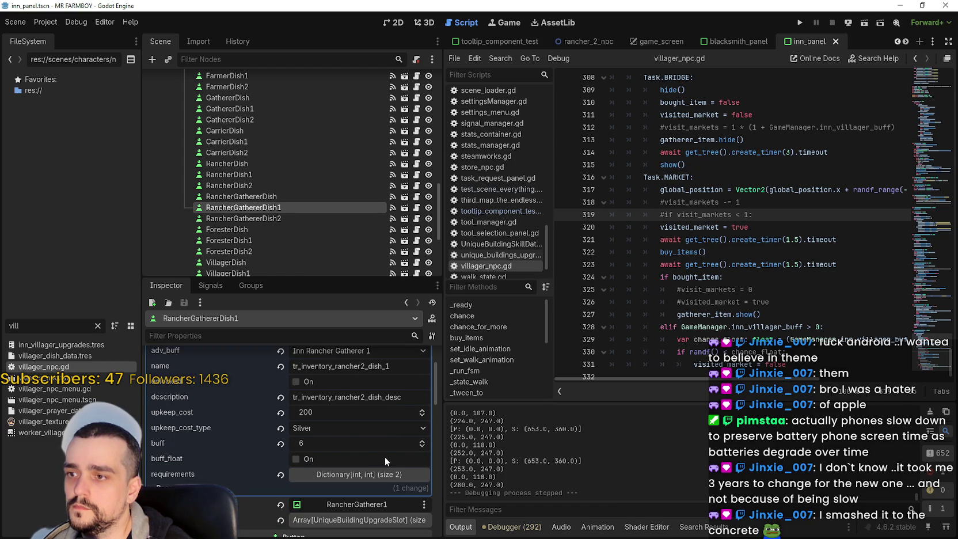
pyautogui.click(271, 195)
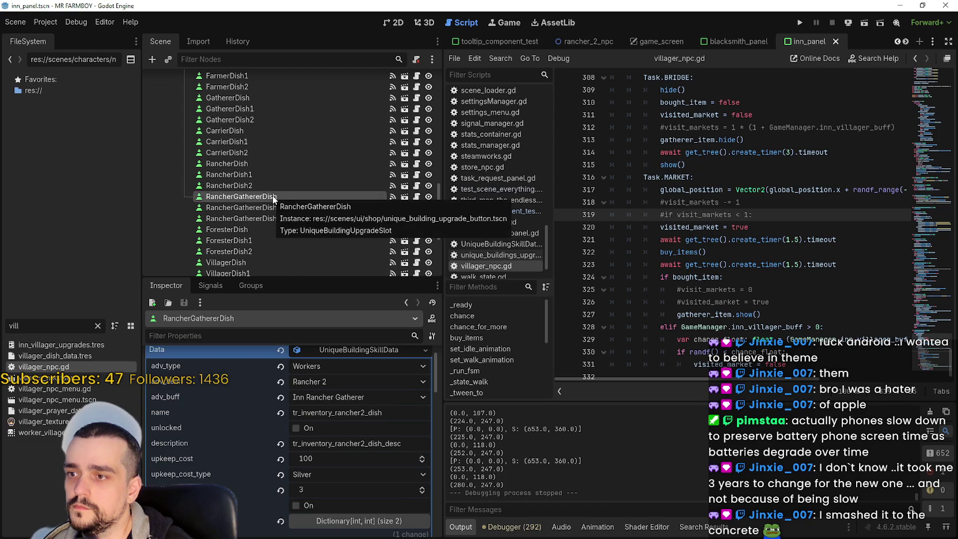
pyautogui.click(276, 208)
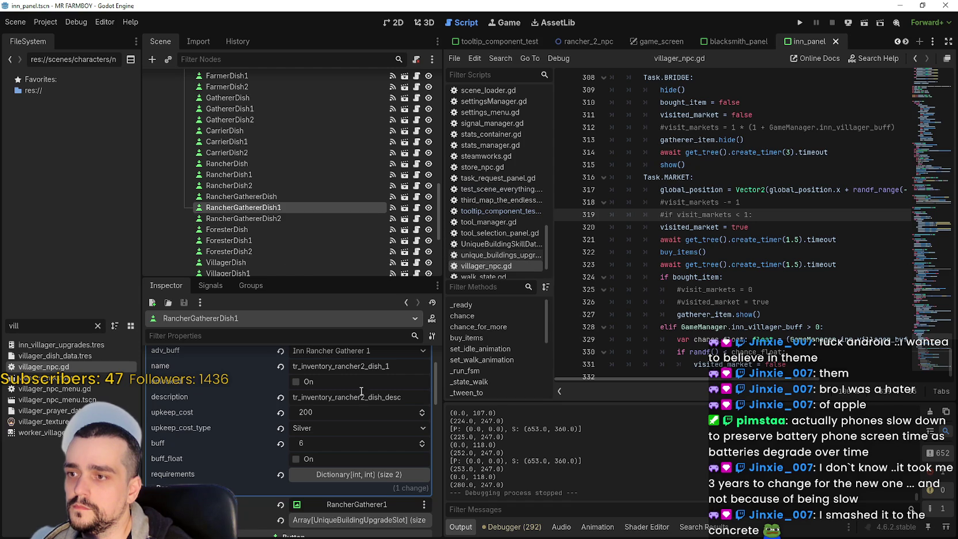
# Remove the '2' from RancherGathererDish1 and RancherGathererDish2 descriptions, then edit RancherGathererDish's name.
pyautogui.click(365, 403)
pyautogui.press('BackSpace')
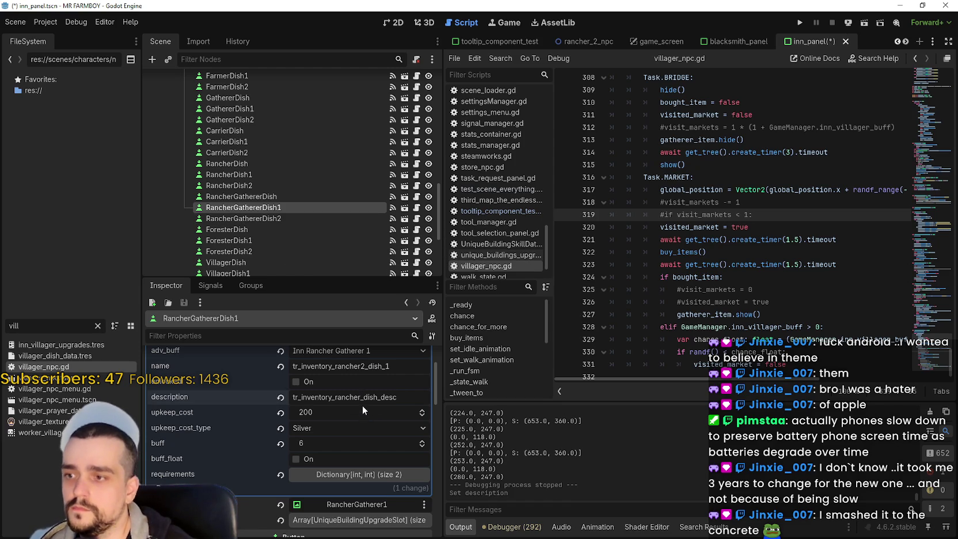
pyautogui.click(299, 218)
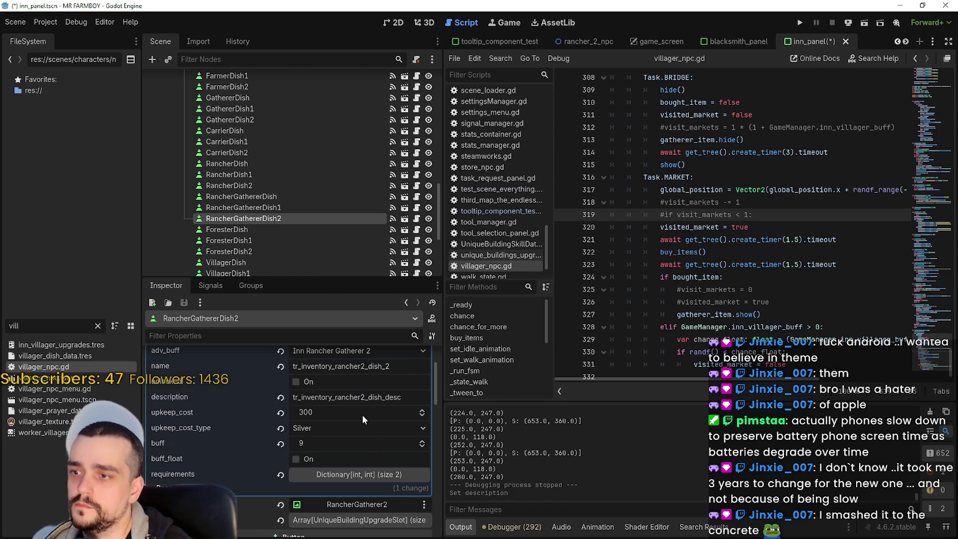
pyautogui.press('BackSpace')
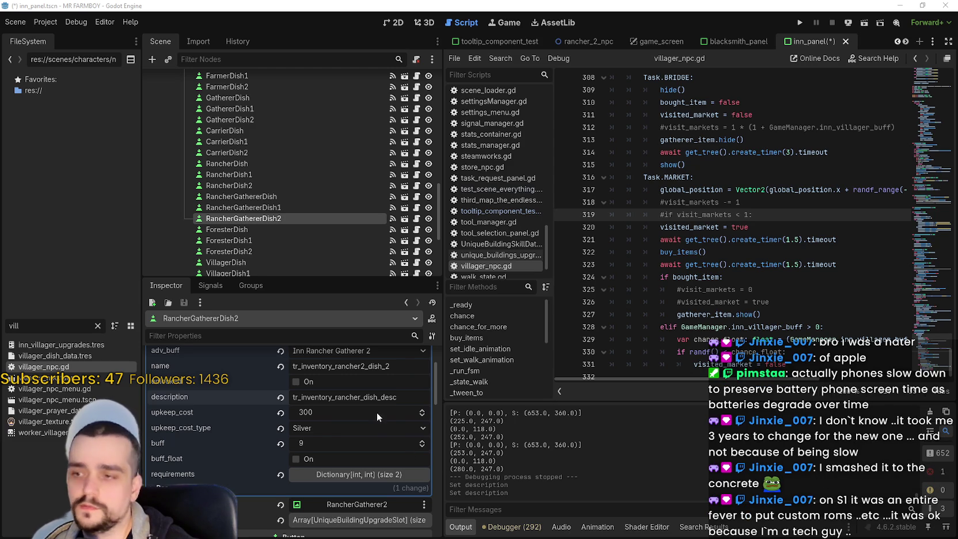
pyautogui.scroll(1, 394, 441)
pyautogui.click(363, 389)
pyautogui.click(277, 197)
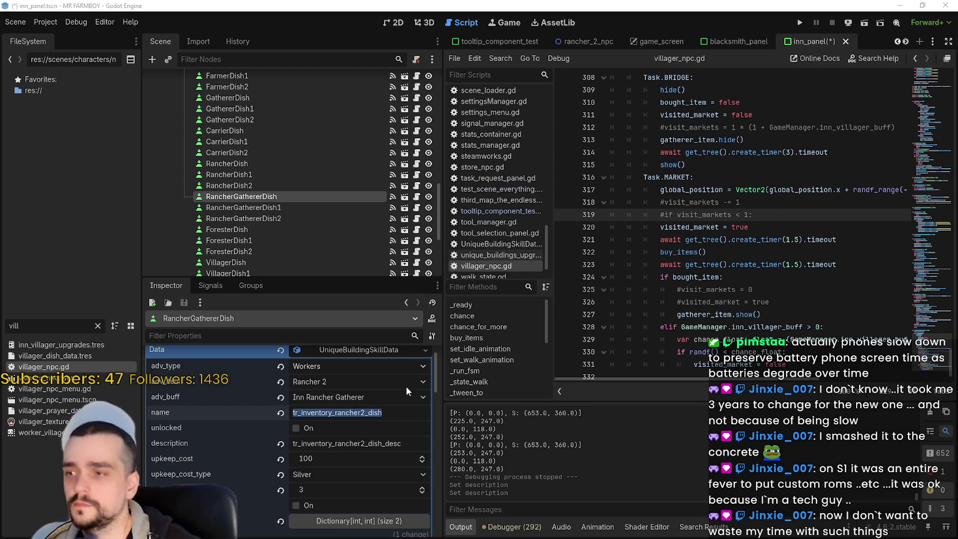
# Commit the name edit and review the RancherGathererDish and ForesterDish nodes.
pyautogui.press('Return')
pyautogui.click(319, 208)
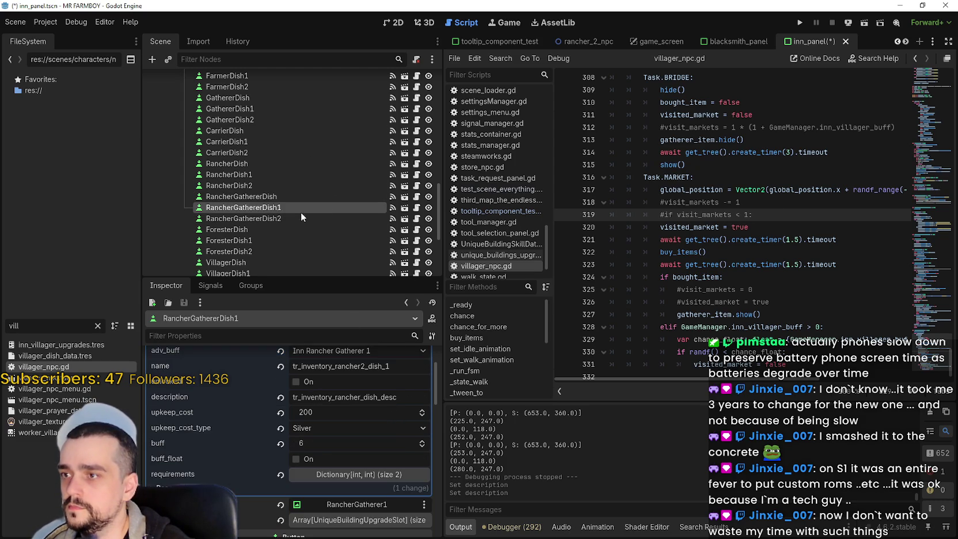
pyautogui.click(298, 221)
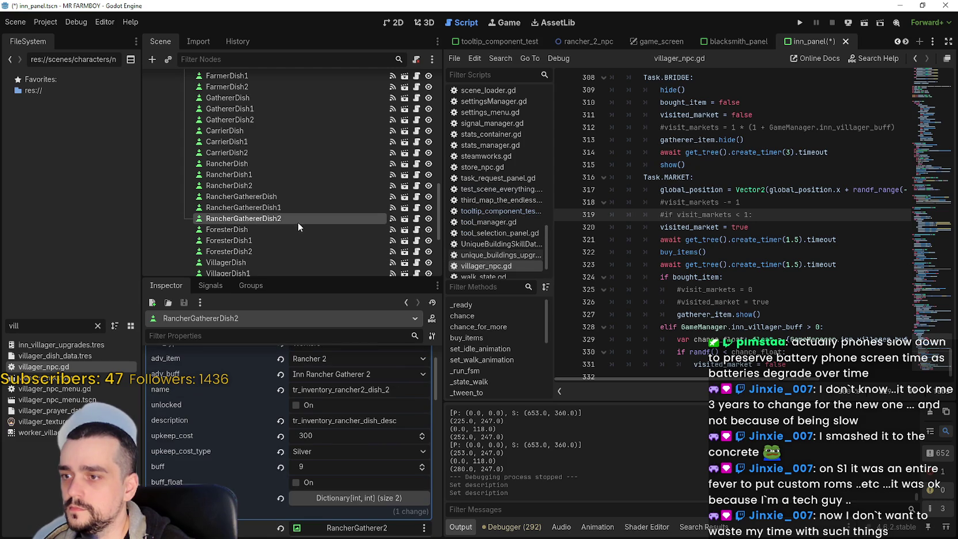
pyautogui.scroll(-1, 297, 222)
pyautogui.click(262, 205)
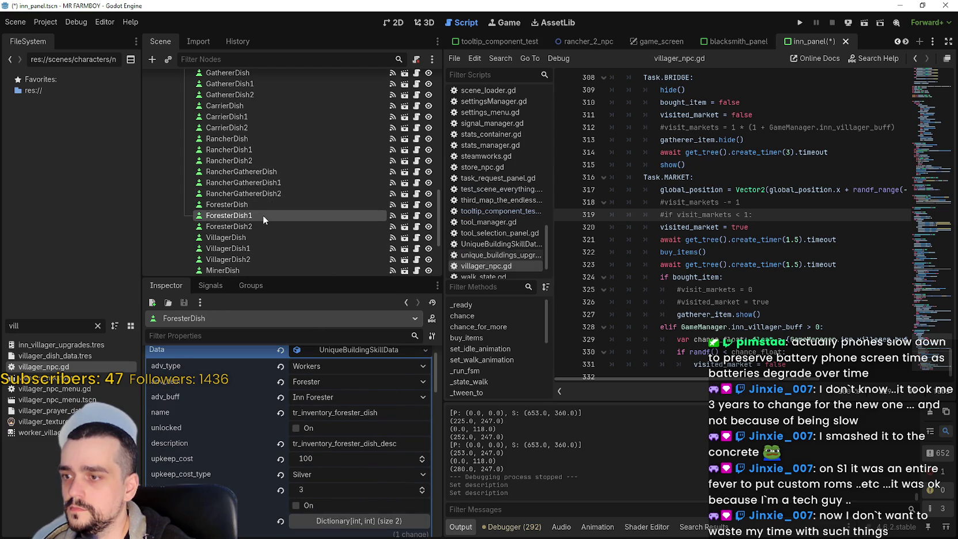
pyautogui.click(263, 214)
pyautogui.scroll(-2, 389, 443)
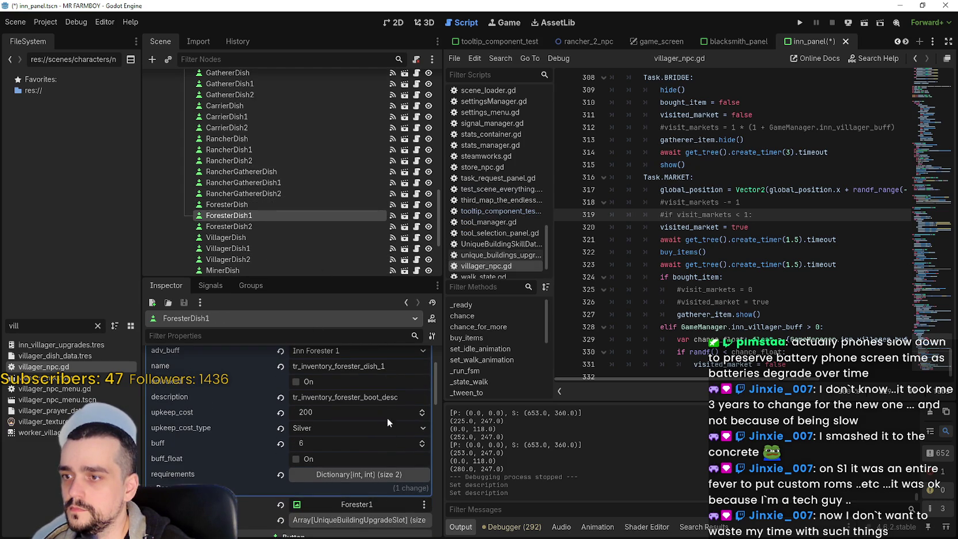
pyautogui.click(245, 204)
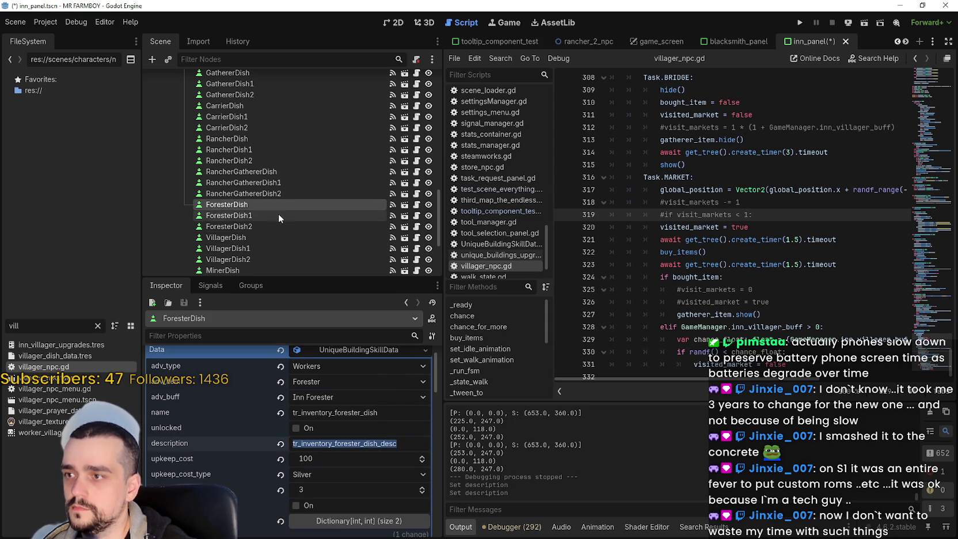
# Paste tr_inventory_forester_dish_desc into ForesterDish1 and ForesterDish2 descriptions, saving the scene.
pyautogui.click(279, 214)
pyautogui.doubleClick(361, 396)
pyautogui.write('tr_inventory_forester_dish_desc')
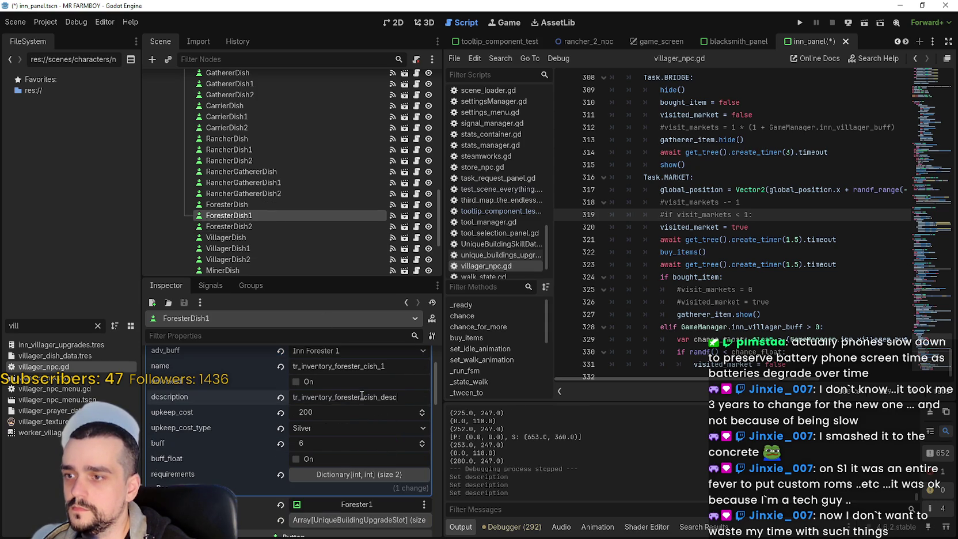
pyautogui.hotkey('ctrl', 's')
pyautogui.click(252, 226)
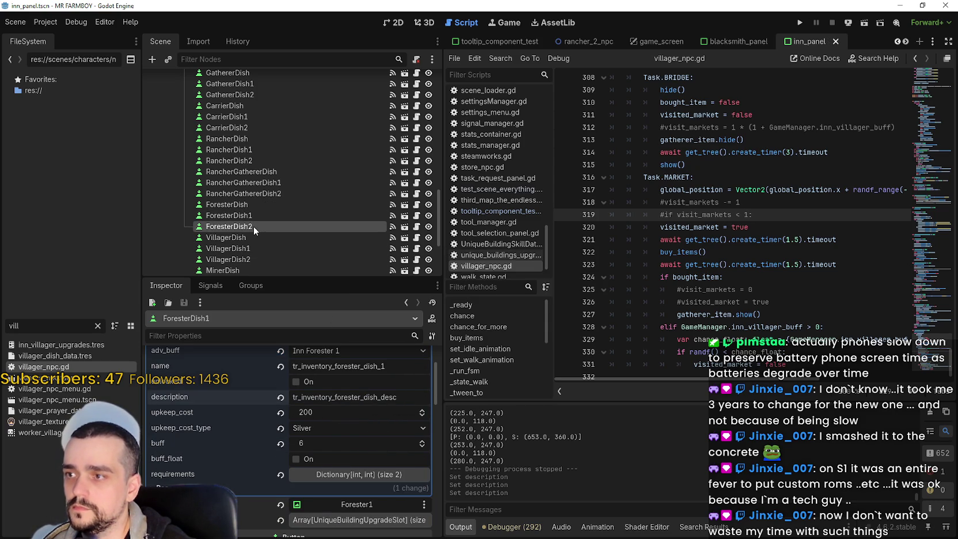
pyautogui.doubleClick(362, 424)
pyautogui.write('tr_inventory_forester_dish_desc')
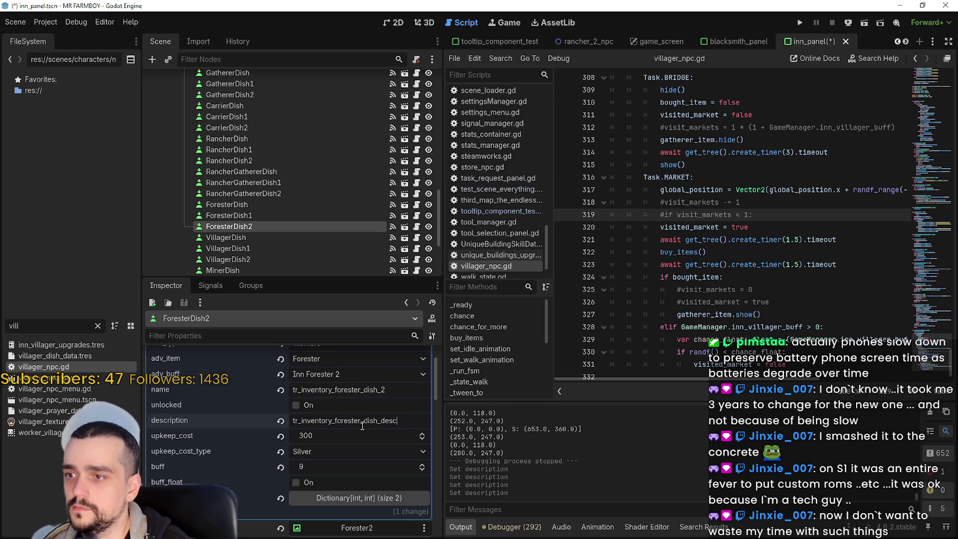
pyautogui.hotkey('ctrl', 's')
# Review the VillagerDish and MinerDish nodes' properties, then run the game to test.
pyautogui.click(260, 237)
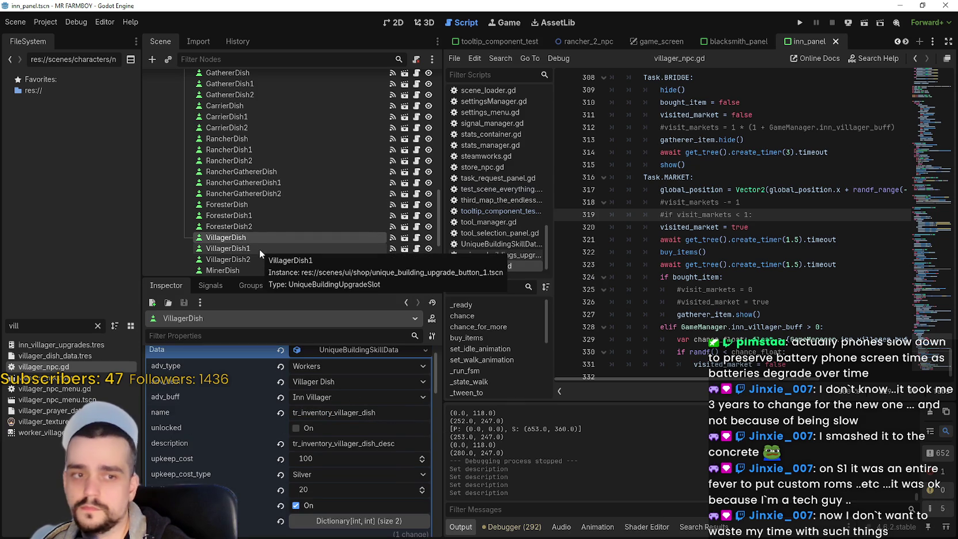
pyautogui.click(259, 248)
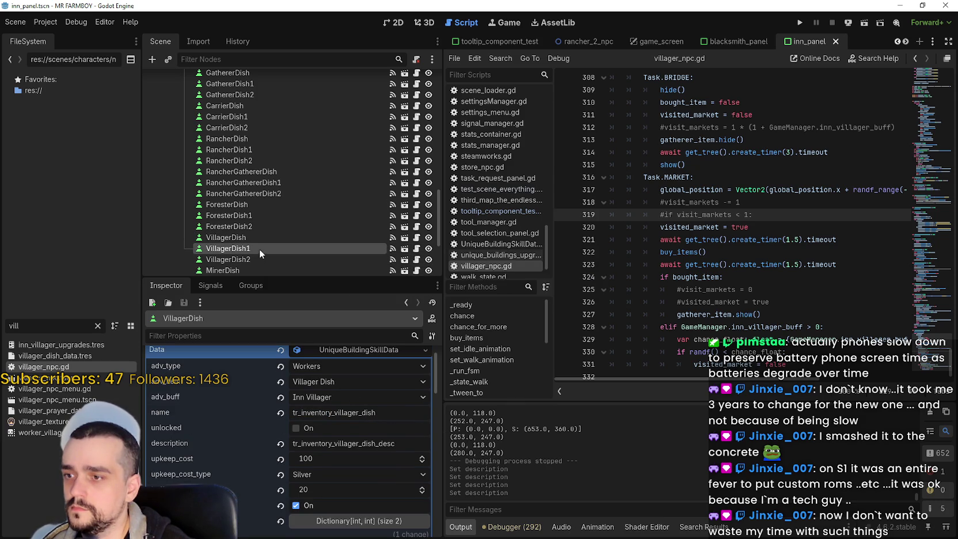
pyautogui.click(256, 260)
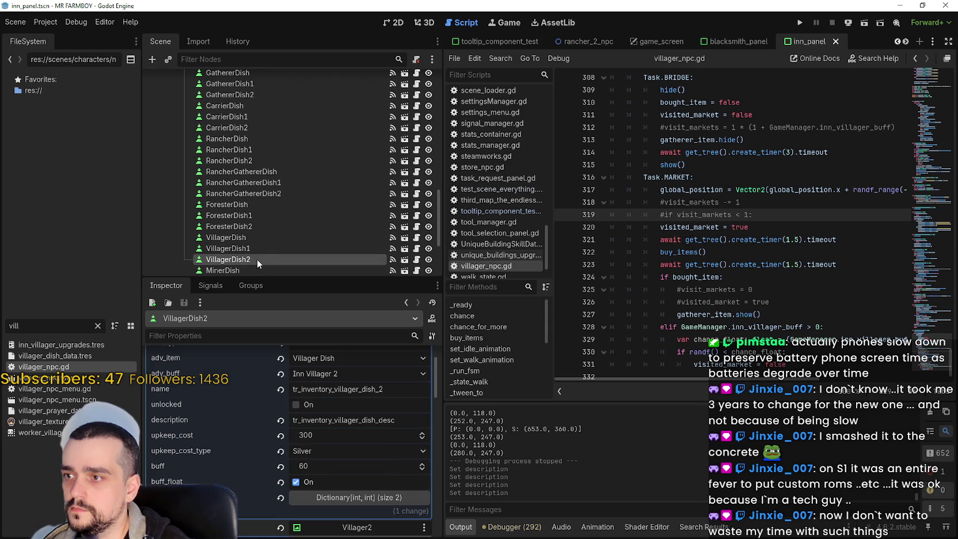
pyautogui.scroll(-3, 261, 225)
pyautogui.click(244, 196)
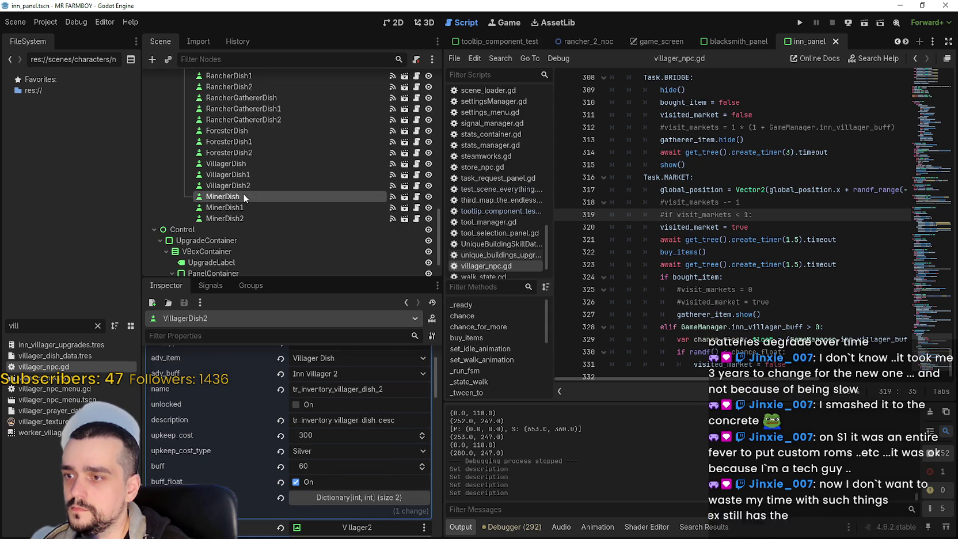
pyautogui.scroll(-2, 247, 209)
pyautogui.click(245, 167)
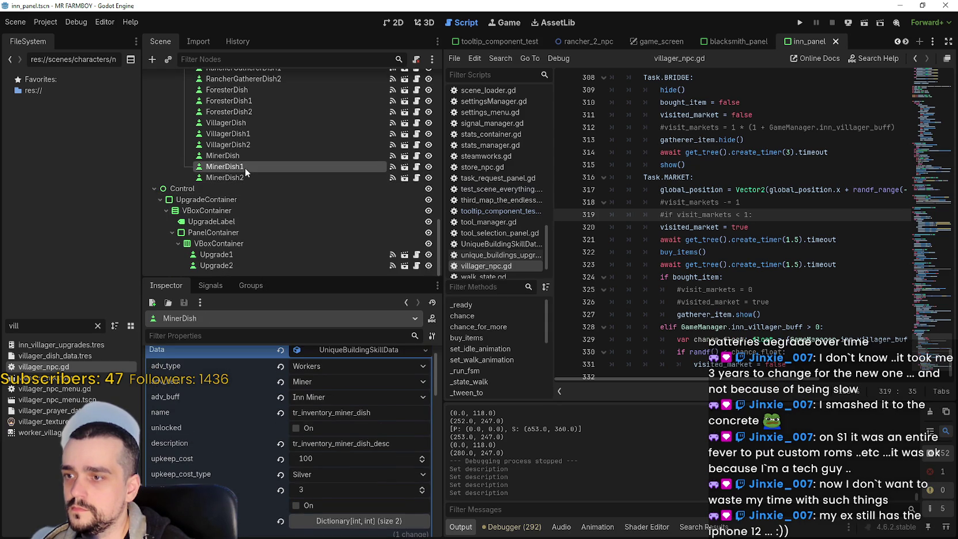
pyautogui.click(244, 177)
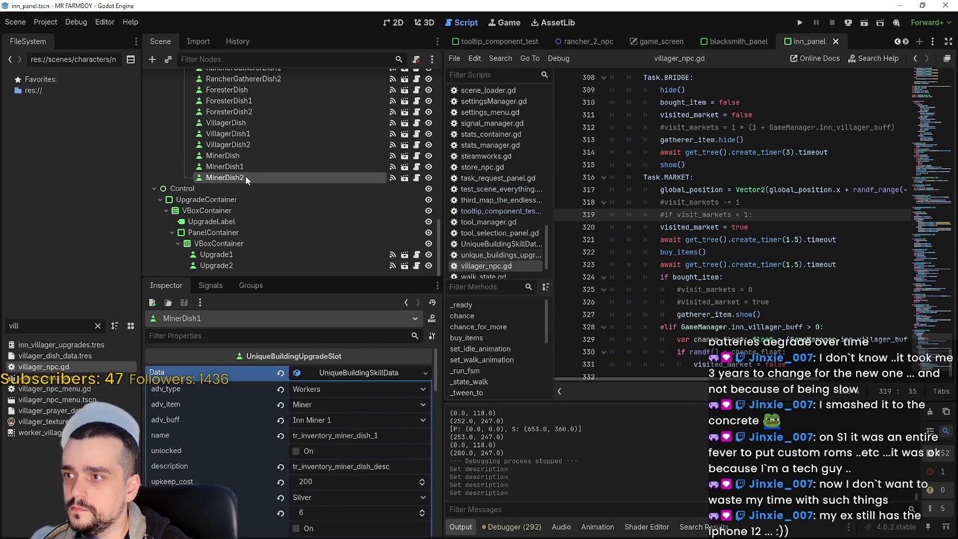
pyautogui.click(800, 23)
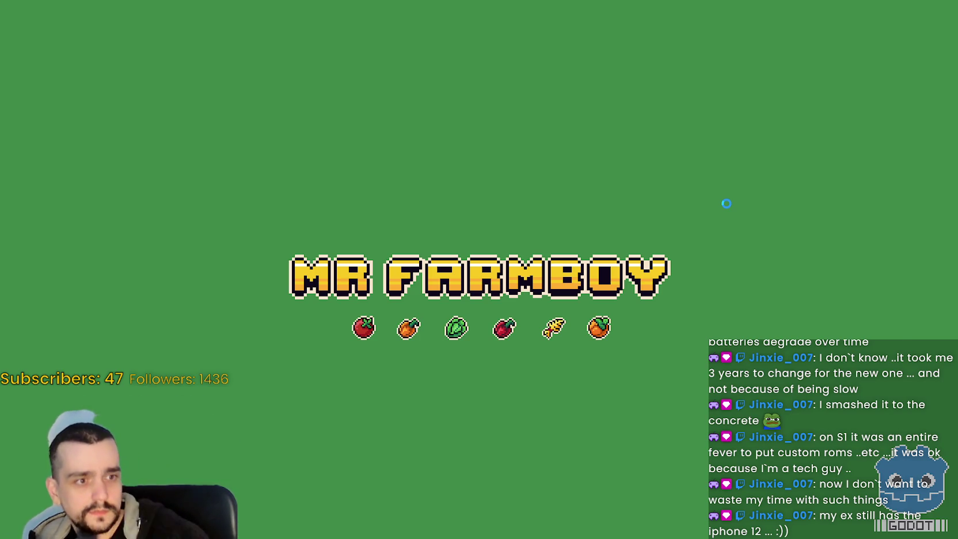
# Switch the game to windowed mode and continue into the Save 1 (Normal) game.
pyautogui.press('F11')
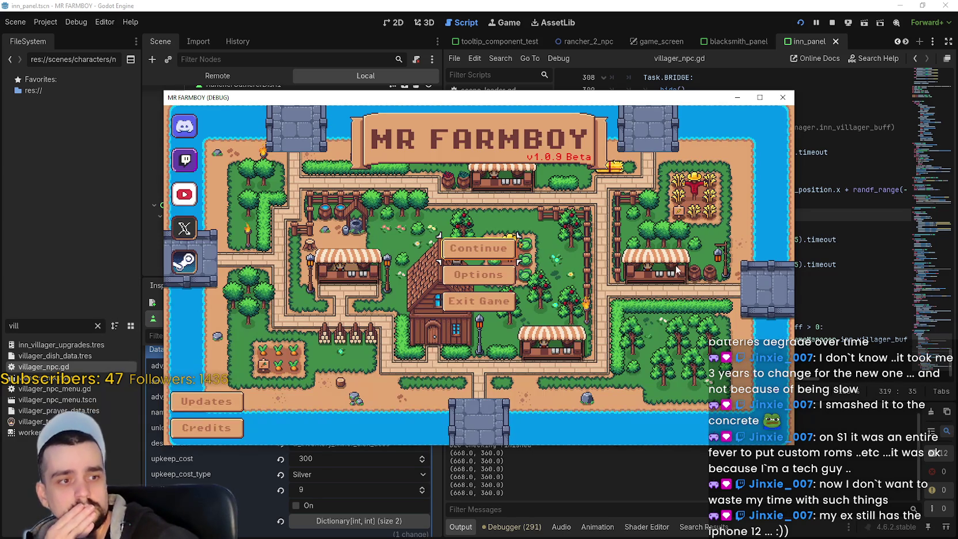
pyautogui.click(490, 252)
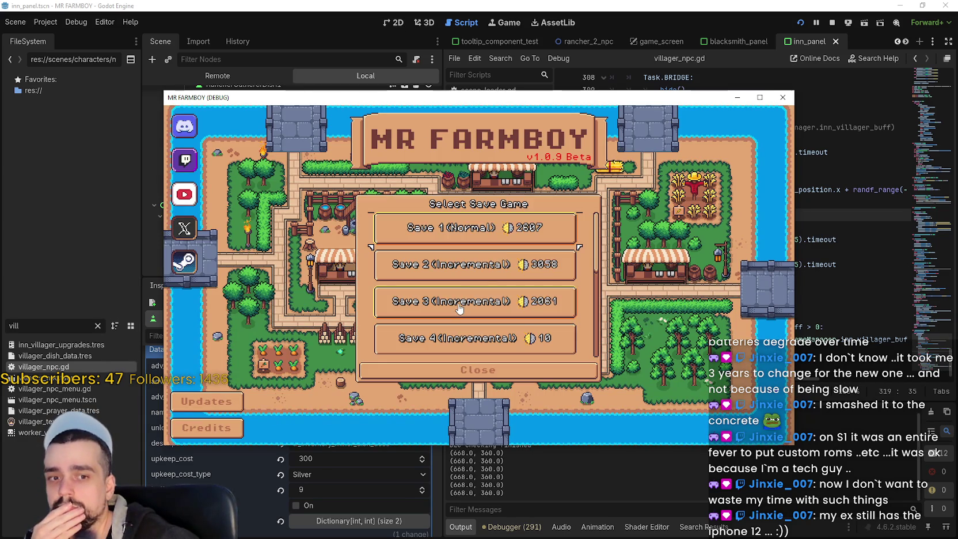
pyautogui.click(488, 230)
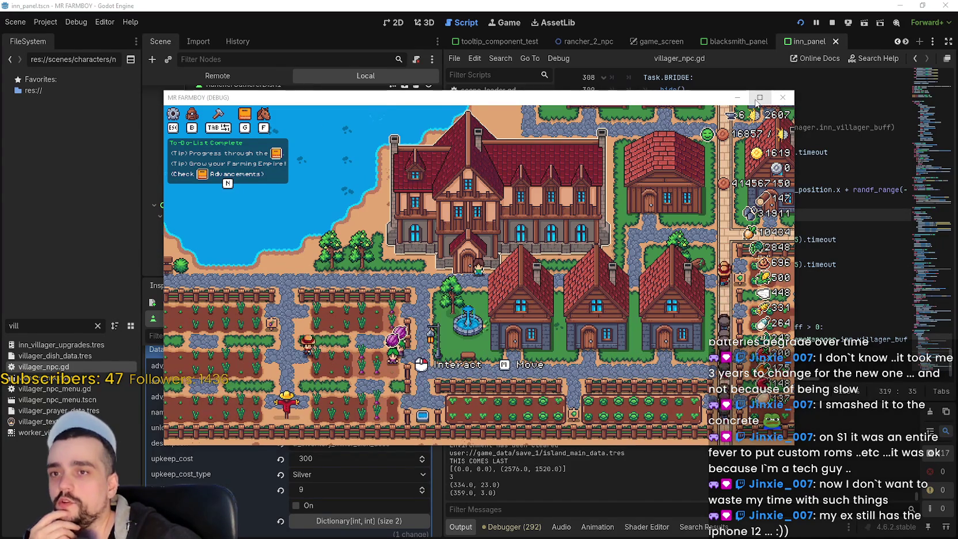
# Maximize the game window and open the Inn's Active Buffs (0/6) panel.
pyautogui.press('super+Up')
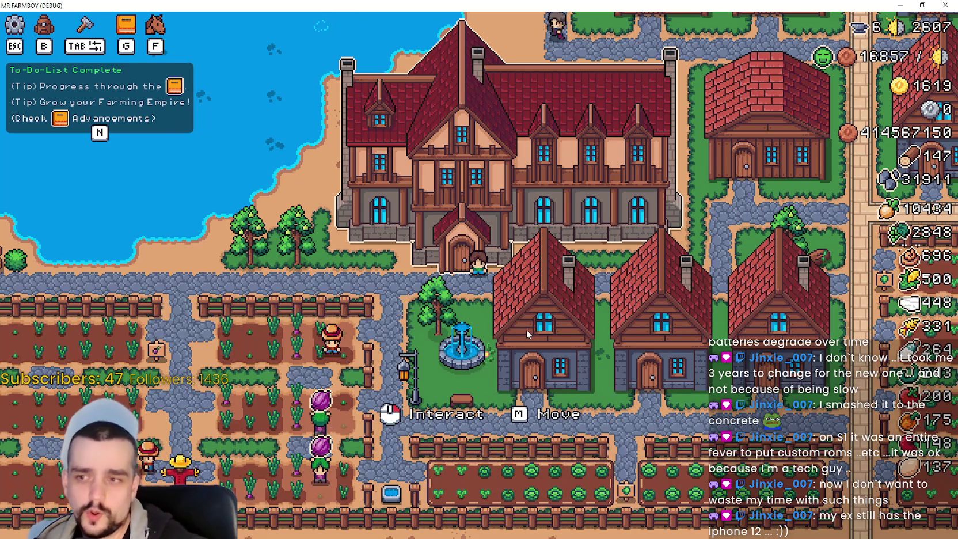
pyautogui.click(539, 328)
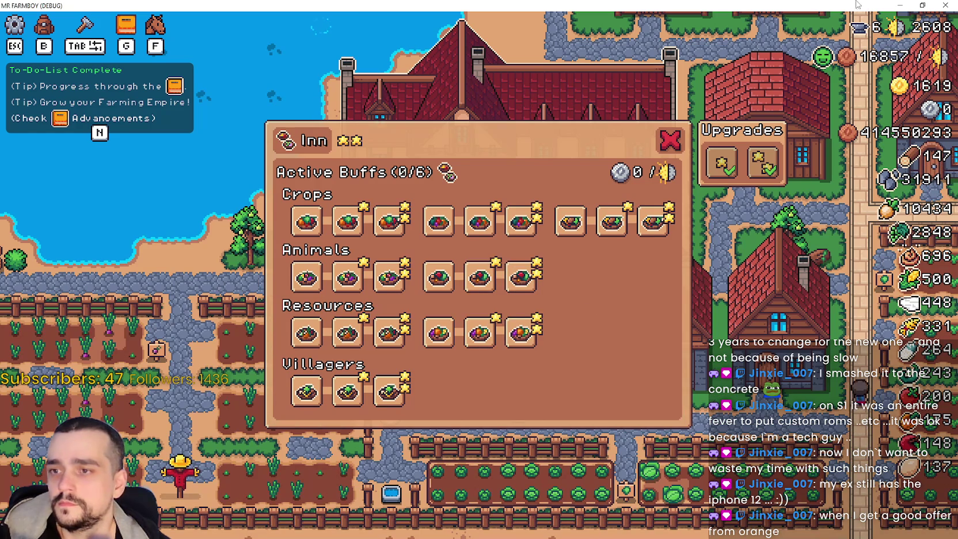
# Check the Animals (rancher2) dish tooltip in the Inn panel, then return to the Godot editor.
pyautogui.click(900, 5)
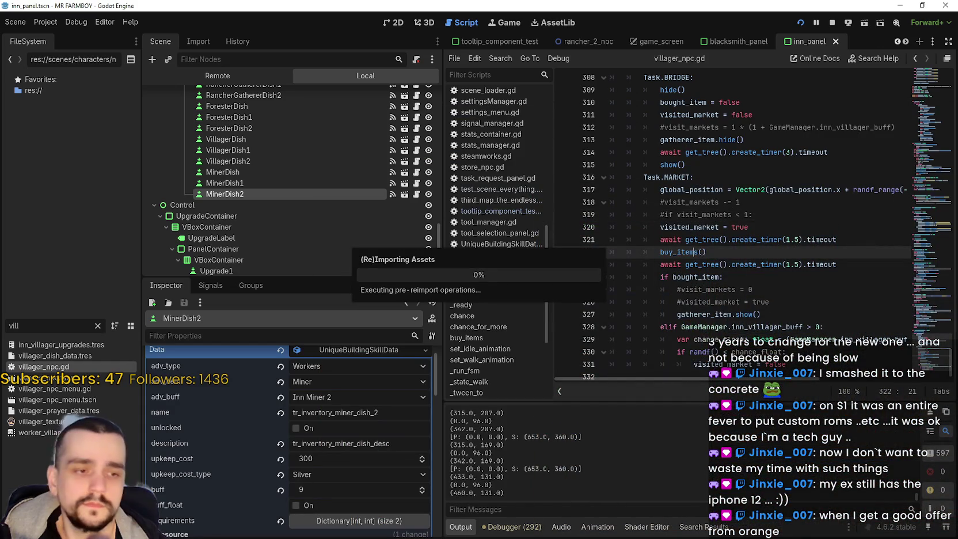
pyautogui.hotkey('alt', 'Tab')
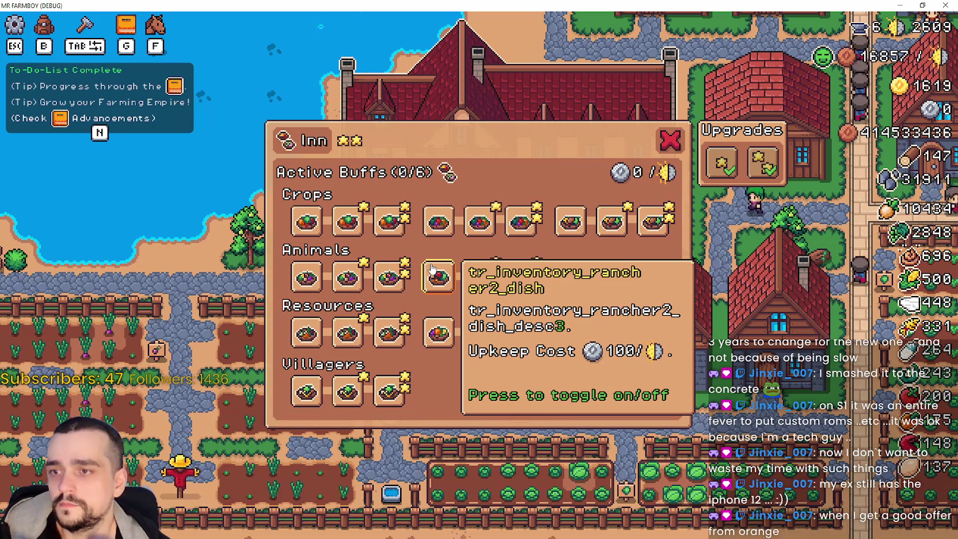
pyautogui.click(899, 5)
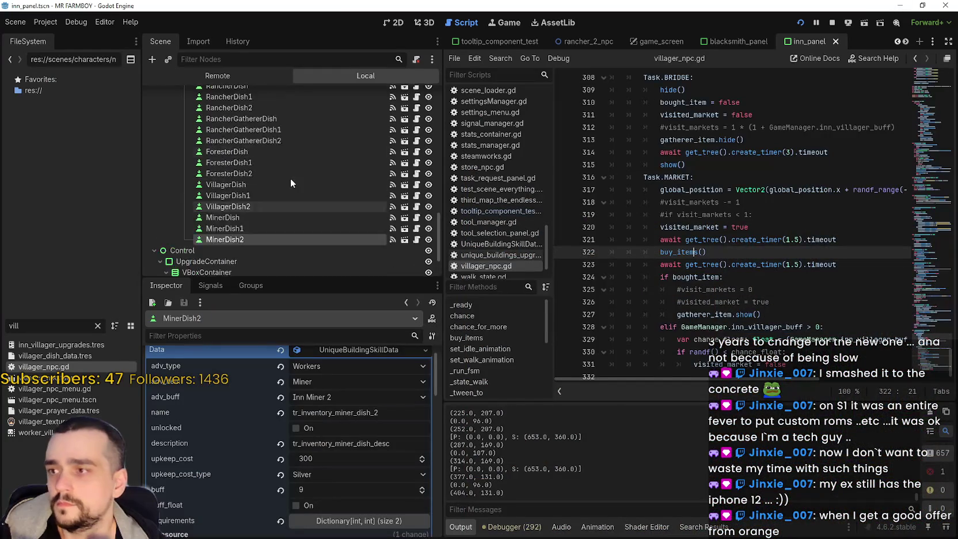
# Compare RancherGathererDish, RancherGathererDish1 and RancherGathererDish2 descriptions in the Inspector, then save with Ctrl+S.
pyautogui.click(278, 140)
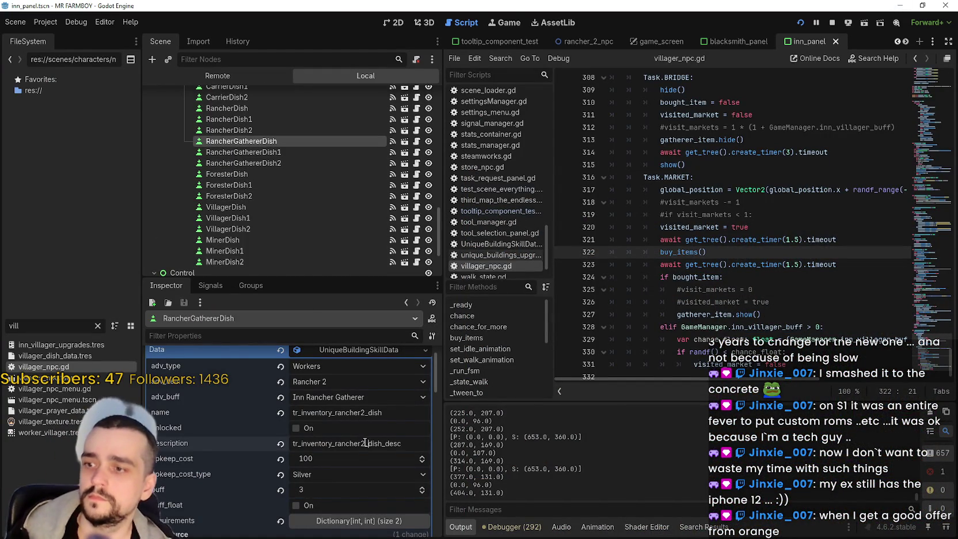
pyautogui.click(281, 151)
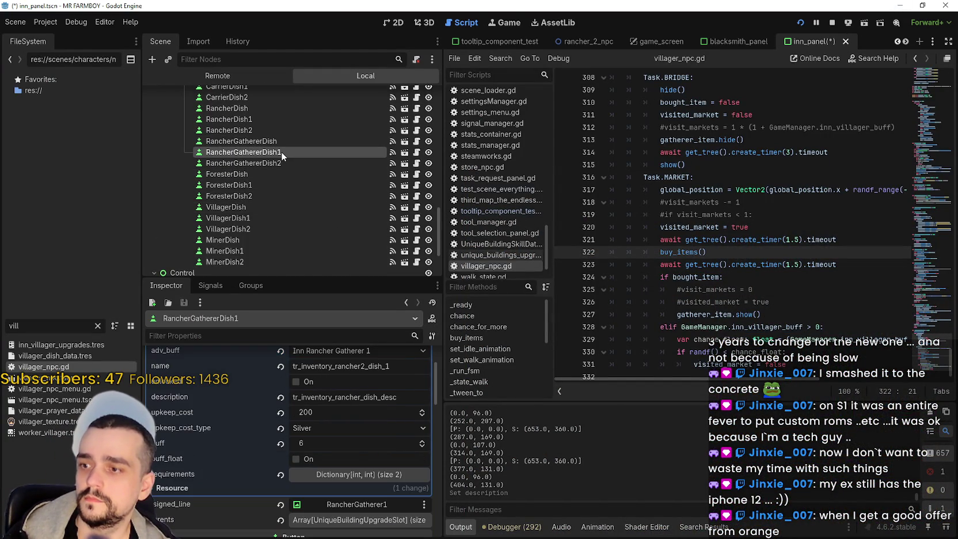
pyautogui.click(280, 163)
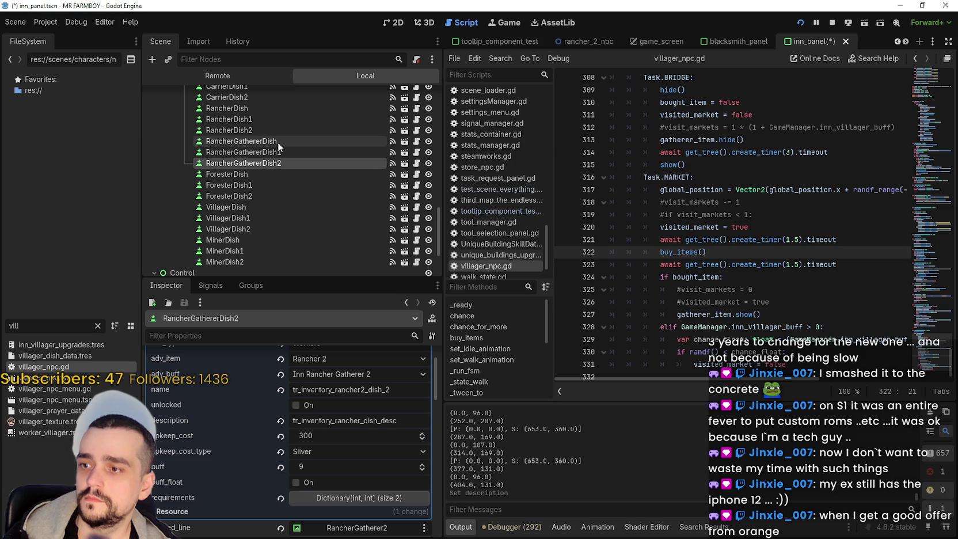
pyautogui.click(277, 141)
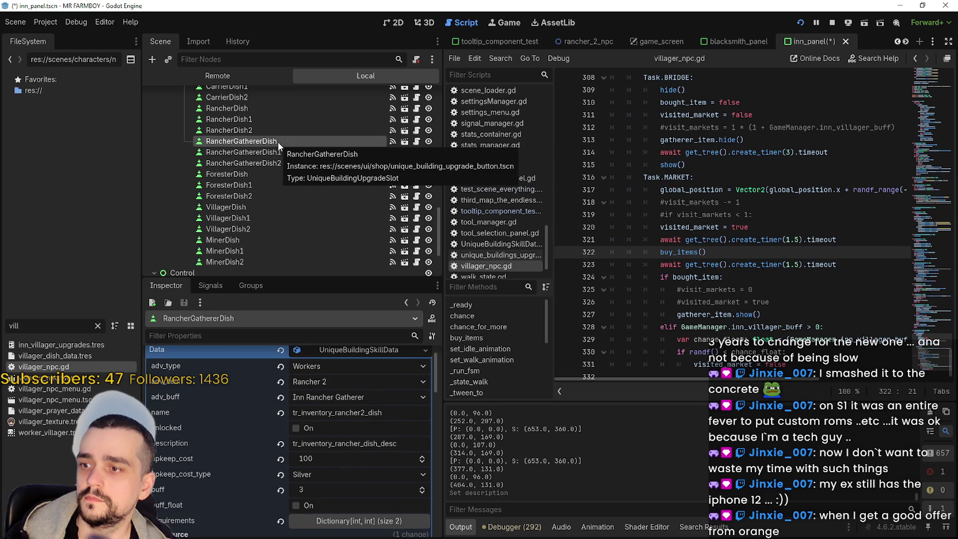
pyautogui.click(757, 202)
pyautogui.hotkey('ctrl', 's')
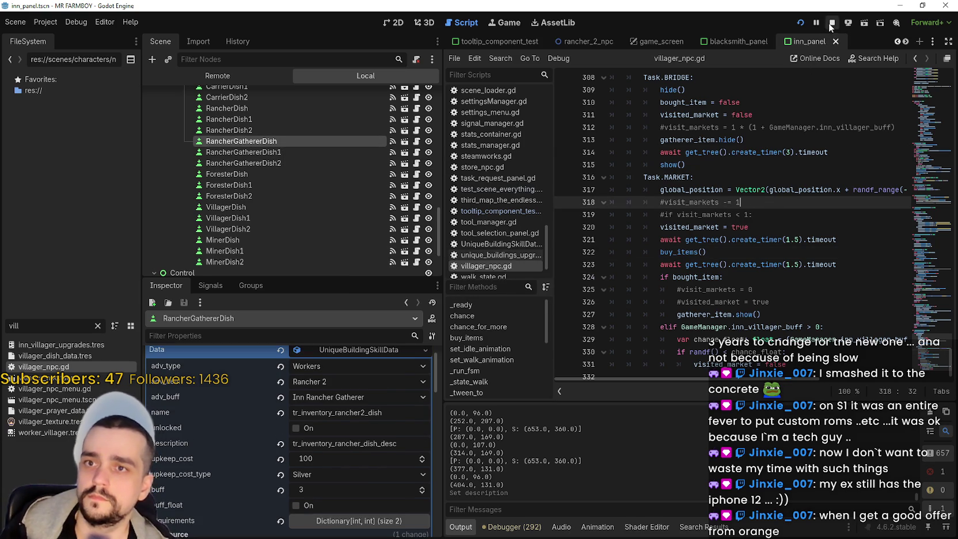
# Run the project with F5 and continue to the Select Save Game list for Save 1 (Normal).
pyautogui.press('F5')
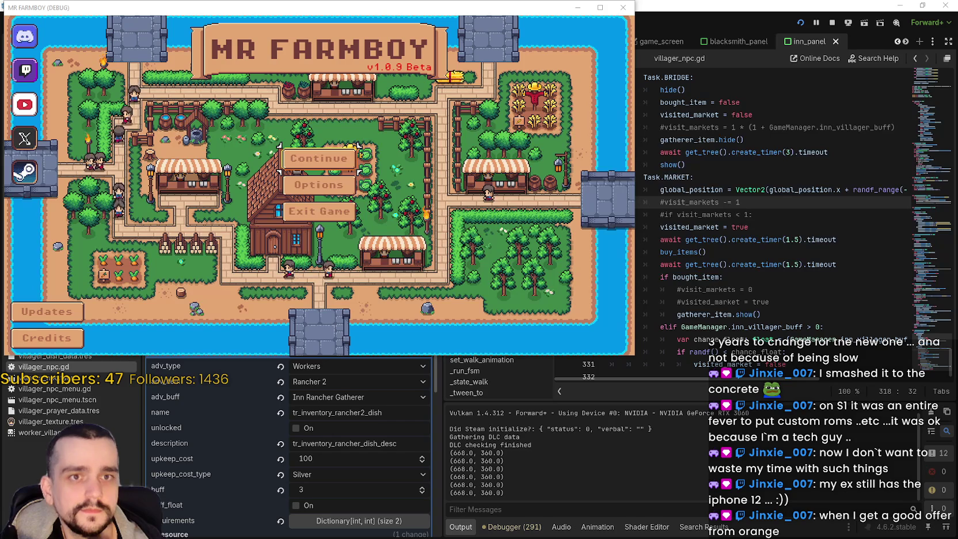
pyautogui.click(319, 158)
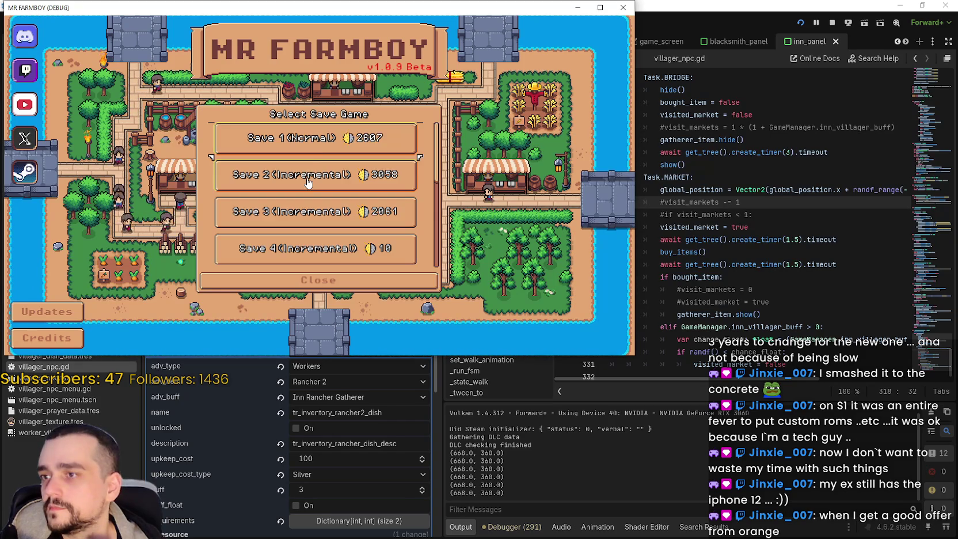